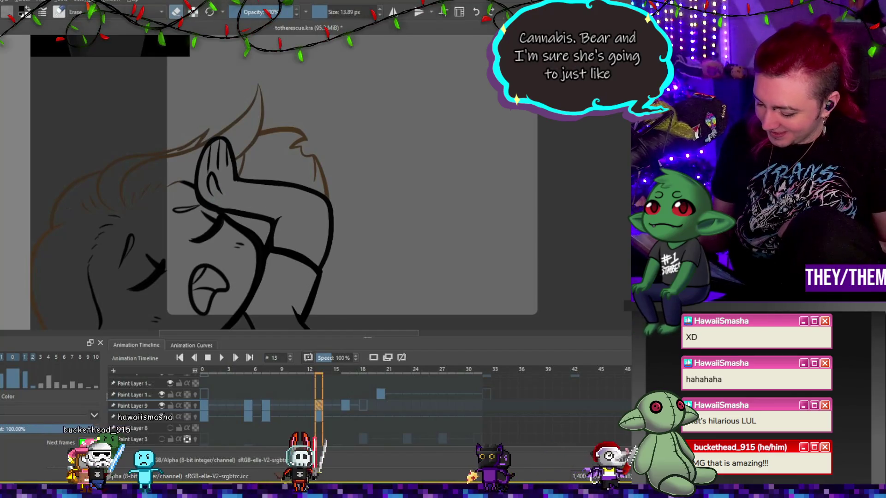
Step: Show frame 16 of Paint Layer 9 with the brush in eraser mode, zoomed out slightly
key(e)
click(345, 405)
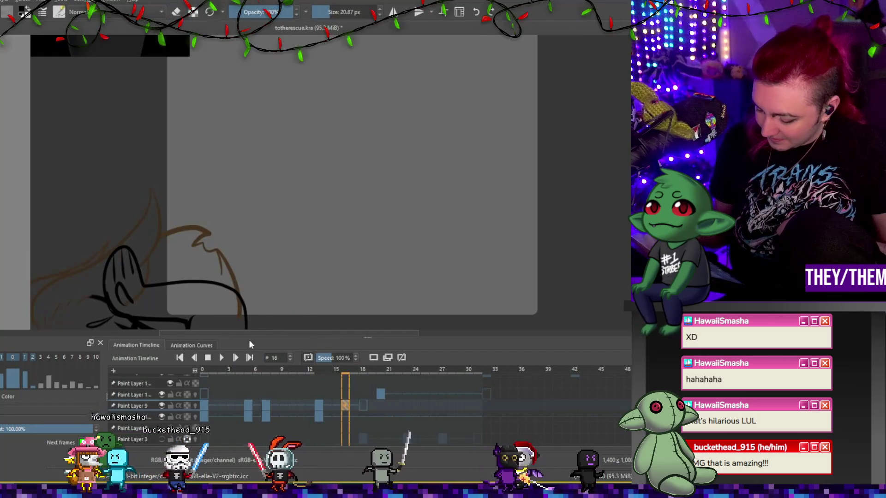
key(e)
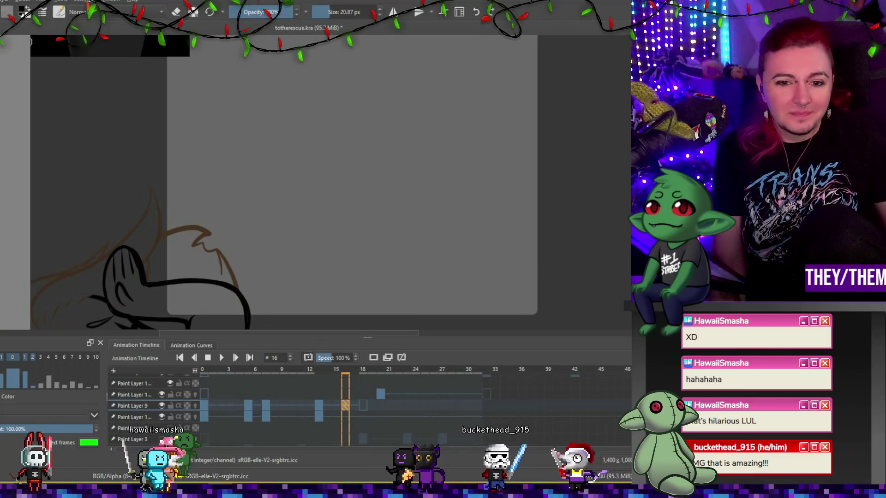
key(minus)
key(minus)
key(equal)
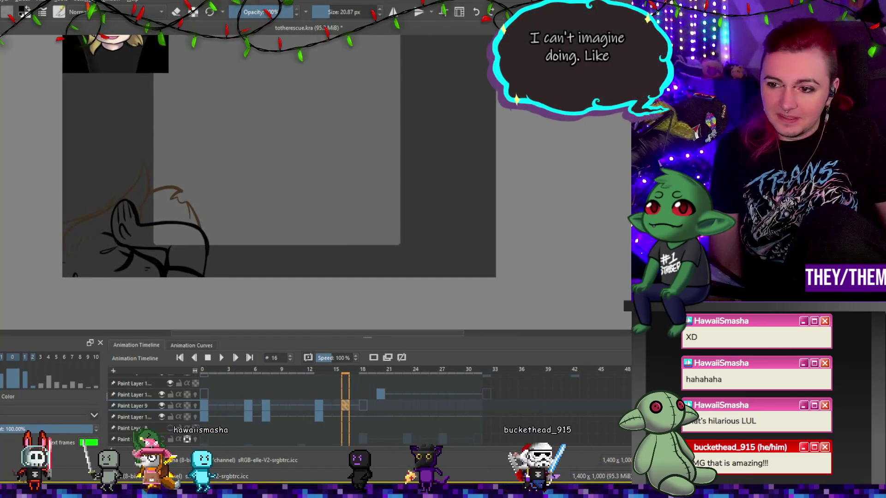
Step: On frame 13, thicken the head's right contour and add an ink stroke from the hair tip
click(345, 416)
click(162, 416)
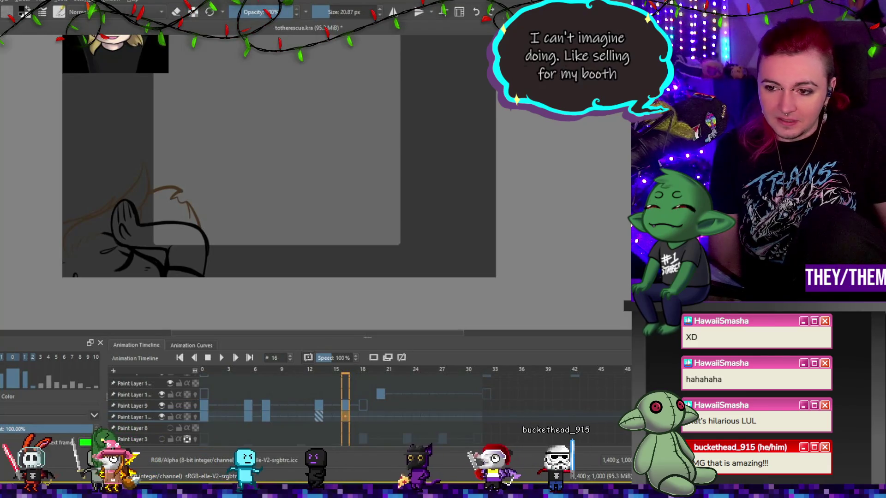
click(320, 420)
click(265, 418)
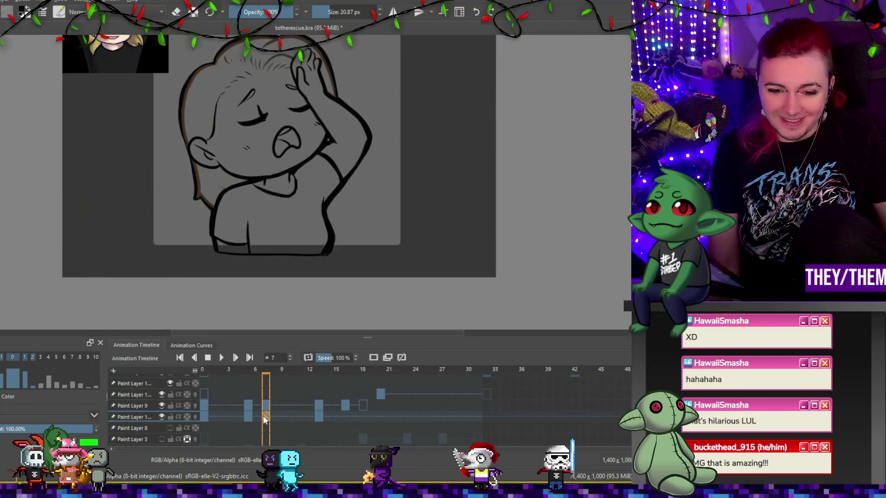
click(323, 416)
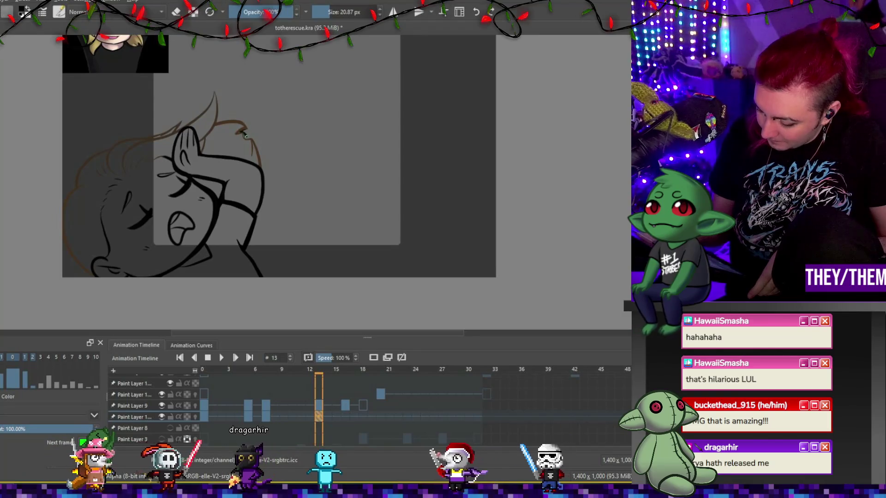
drag(261, 164, 258, 213)
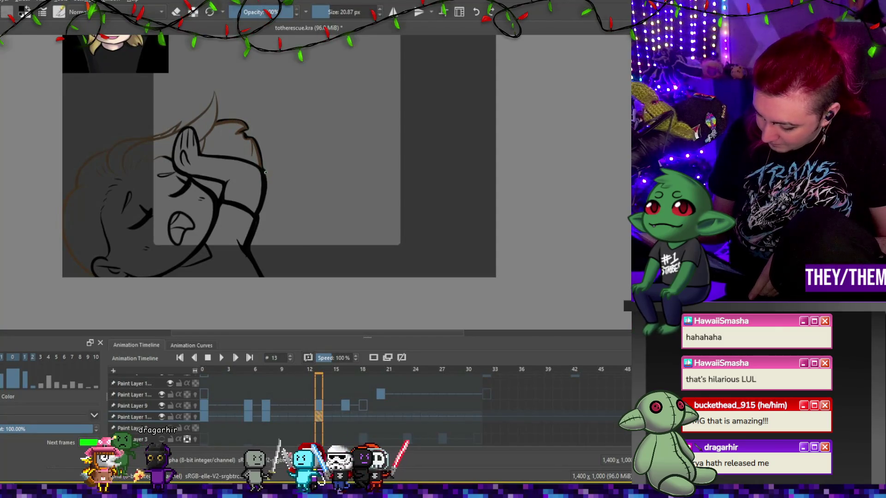
drag(259, 163, 266, 190)
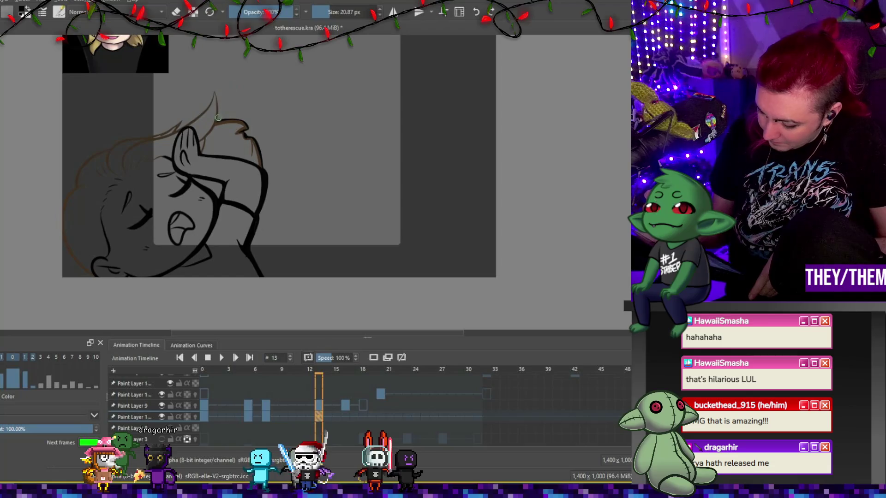
drag(214, 92, 196, 118)
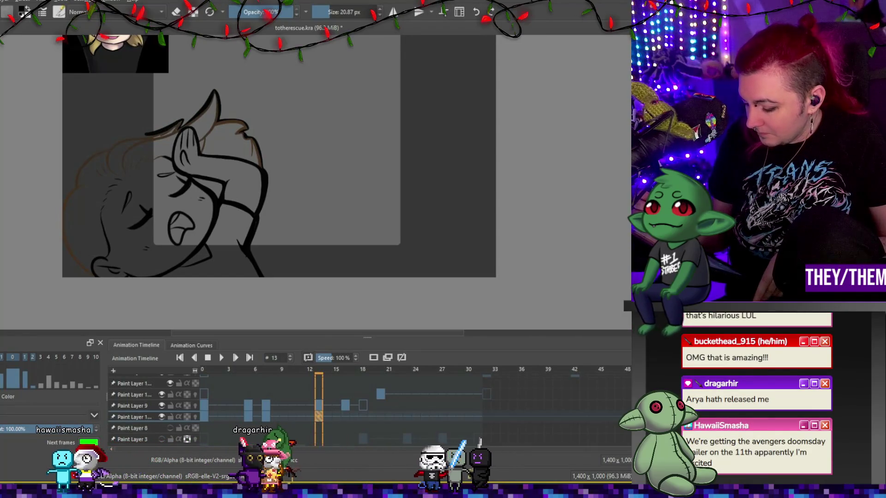
Step: Add a blank keyframe at frame 16 on the upper layer and ink the hair outline's top curve
click(346, 416)
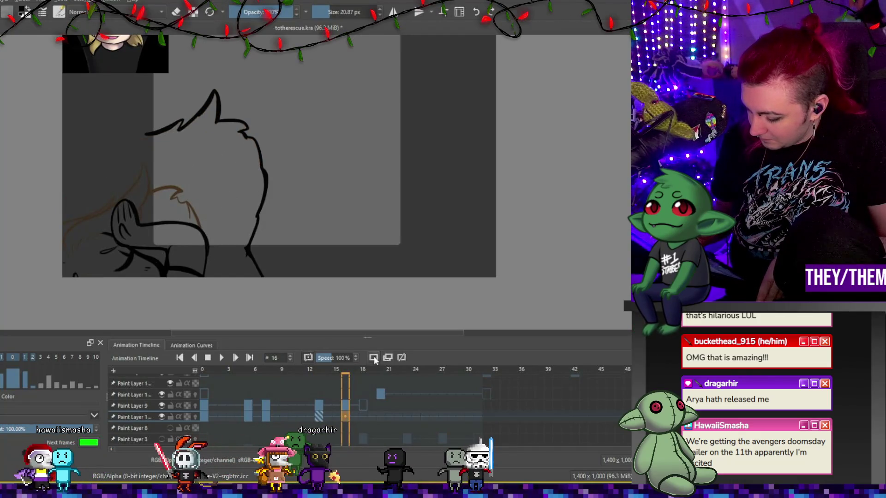
click(375, 360)
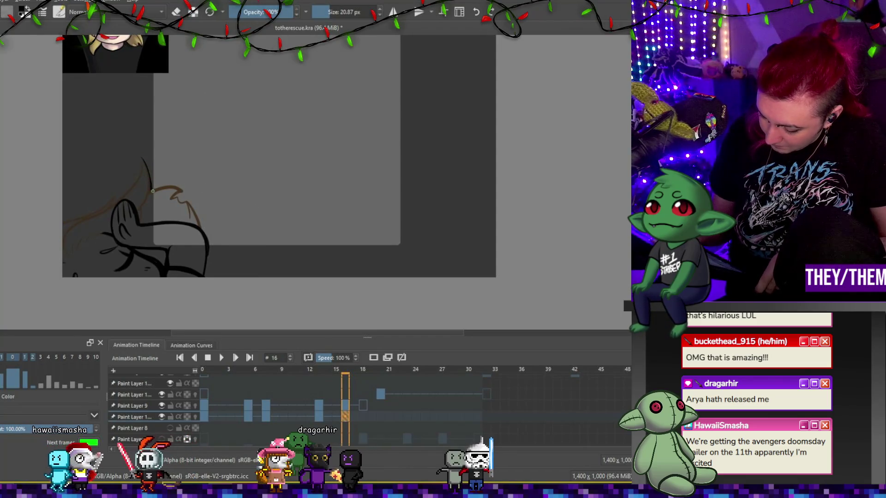
drag(152, 190, 182, 191)
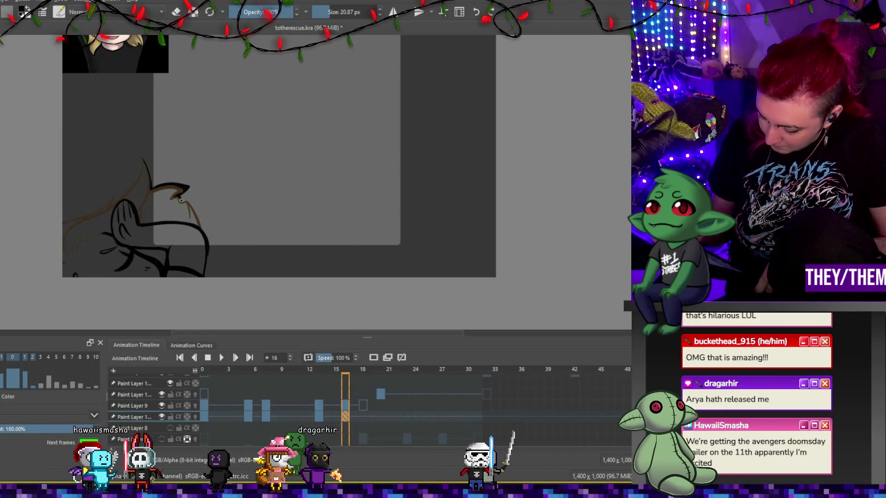
drag(185, 201, 199, 214)
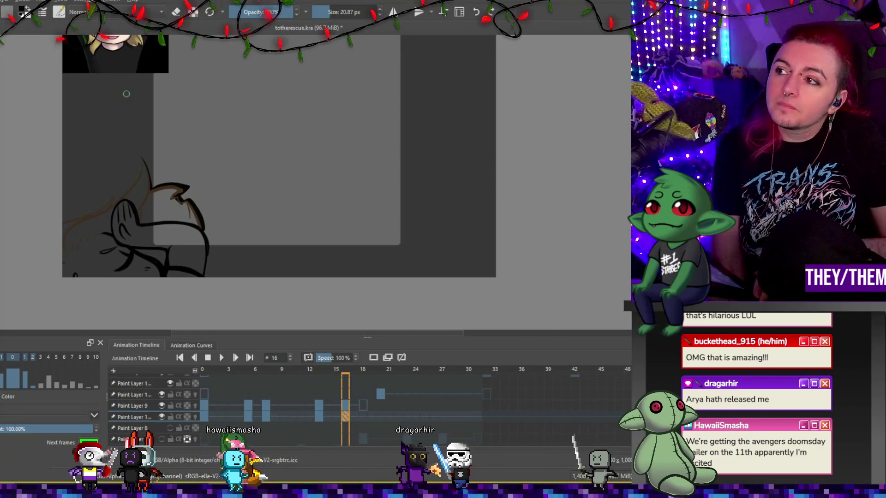
scroll(171, 208, up, 4)
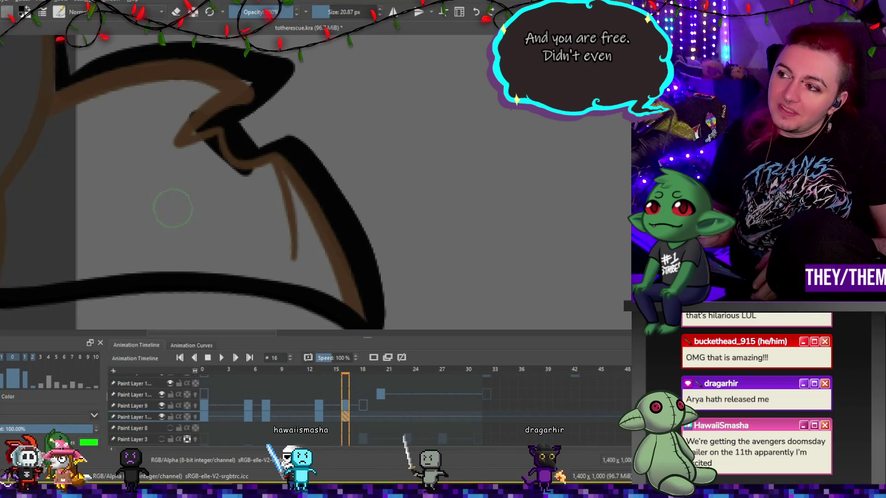
Step: Erase the overlapping lines where the new hair outline meets the old strands
key(e)
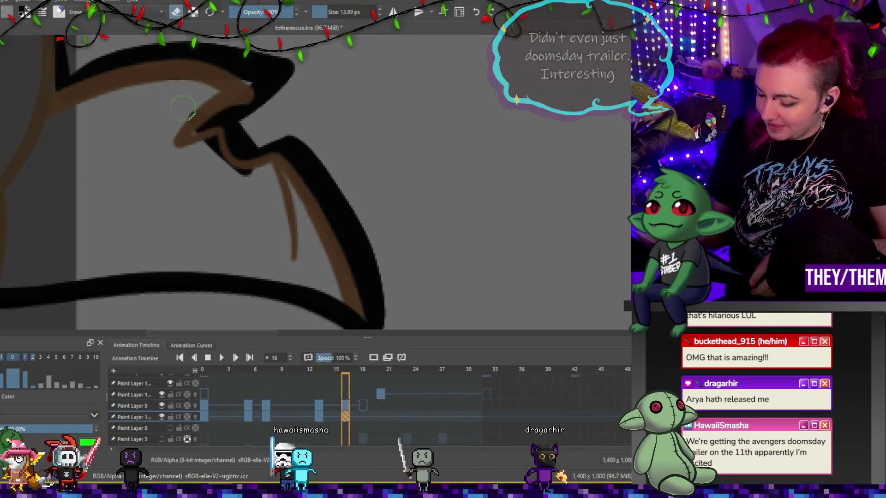
mouse_move(215, 170)
mouse_down()
mouse_move(211, 147)
mouse_move(260, 183)
mouse_up()
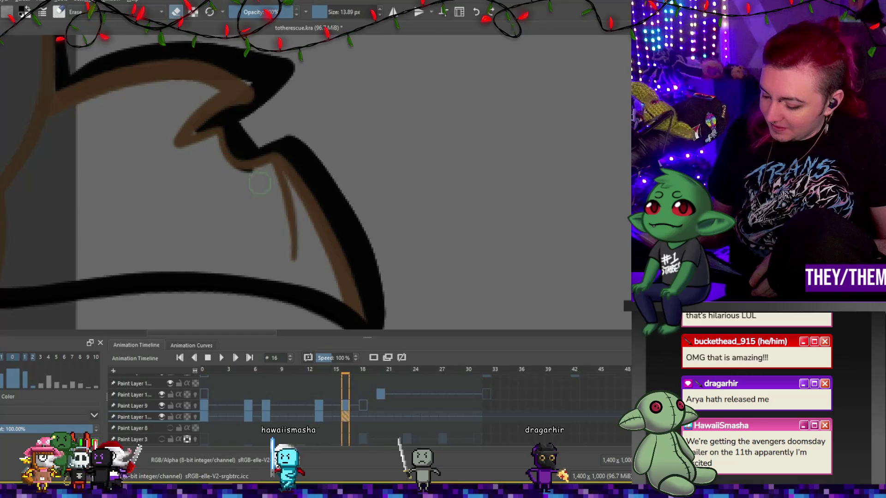
key(e)
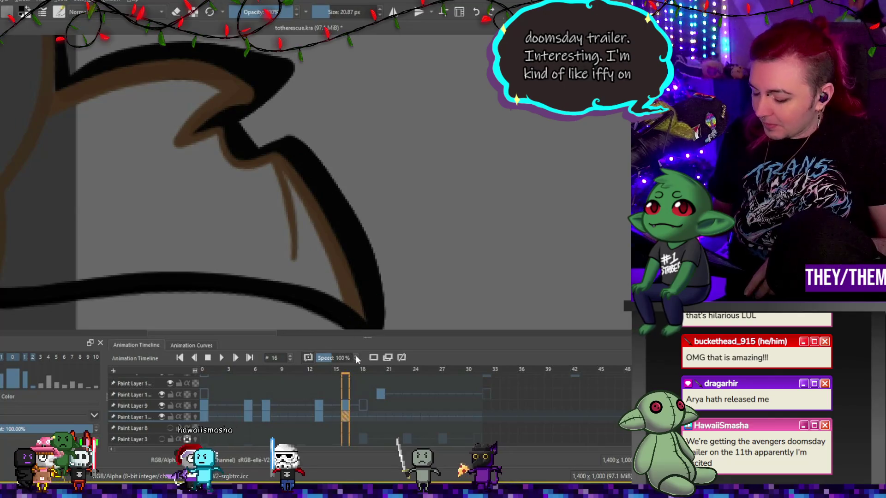
Step: Duplicate Paint Layer 9 from its frame 16 cell with Ctrl+J
key(2)
scroll(263, 210, up, 5)
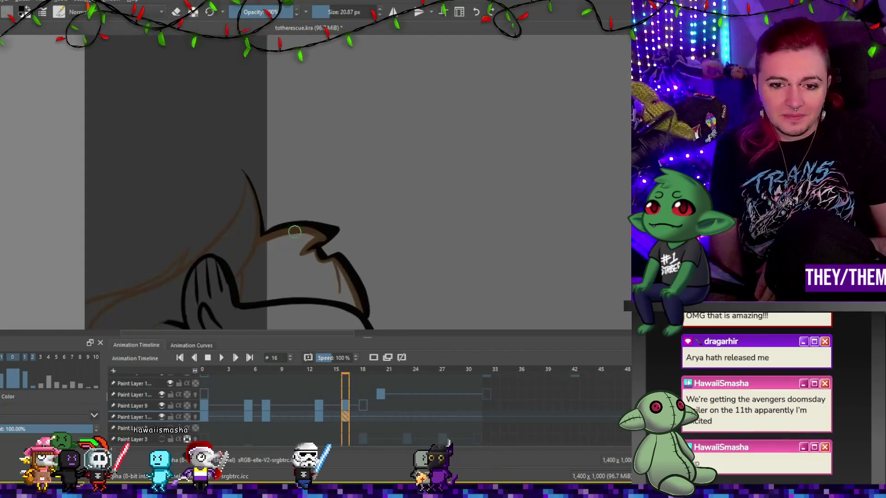
scroll(263, 210, down, 5)
scroll(306, 259, up, 5)
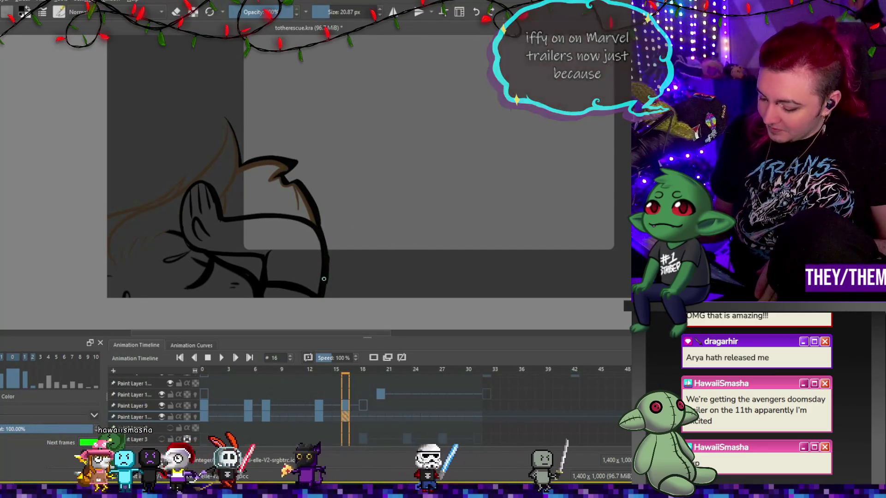
click(345, 406)
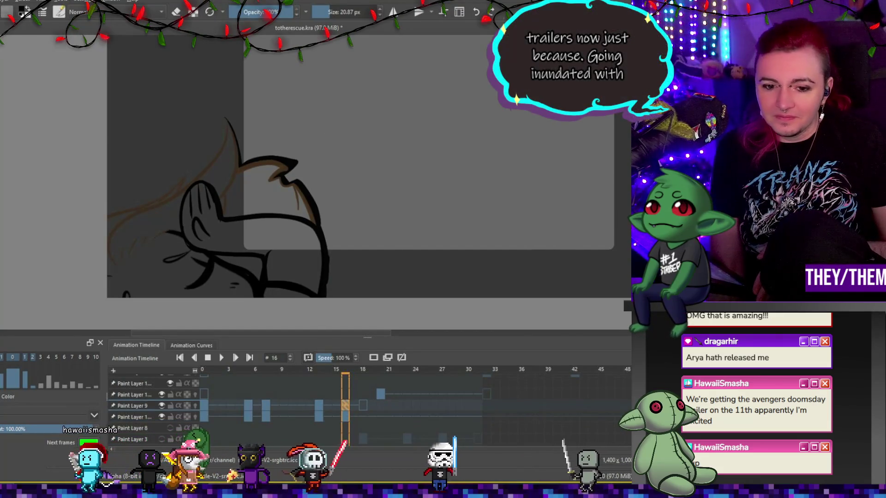
key(ctrl+j)
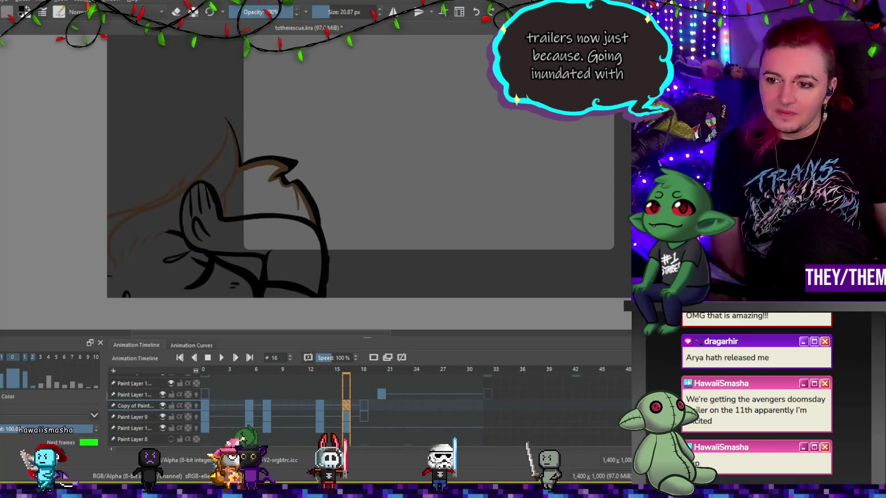
Step: Undo the Paint Layer 9 duplication and zoom out over the canvas
key(ctrl+z)
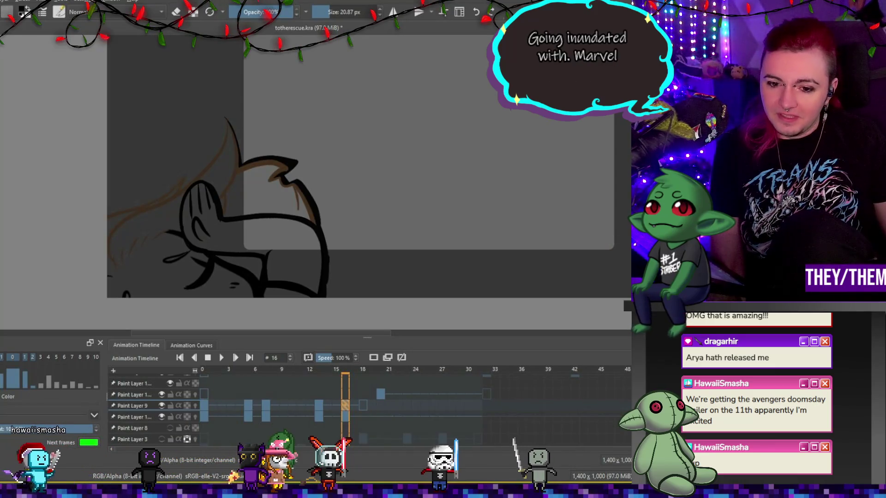
click(363, 414)
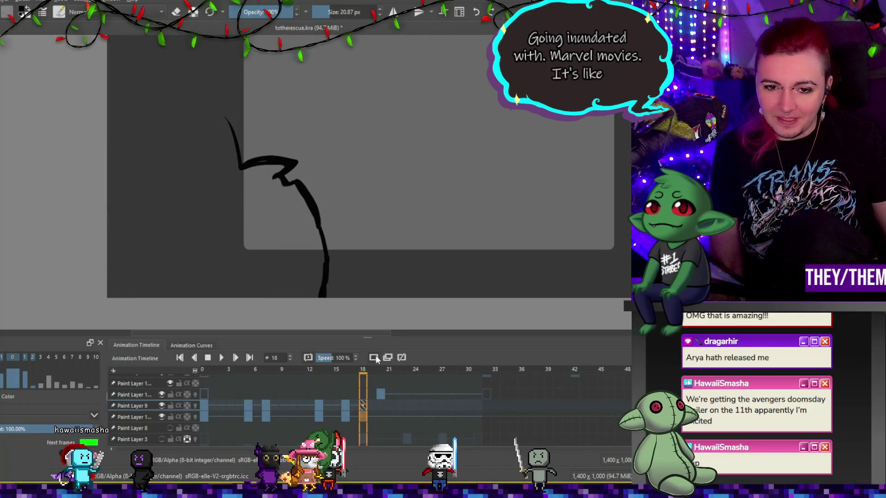
key(minus)
key(plus)
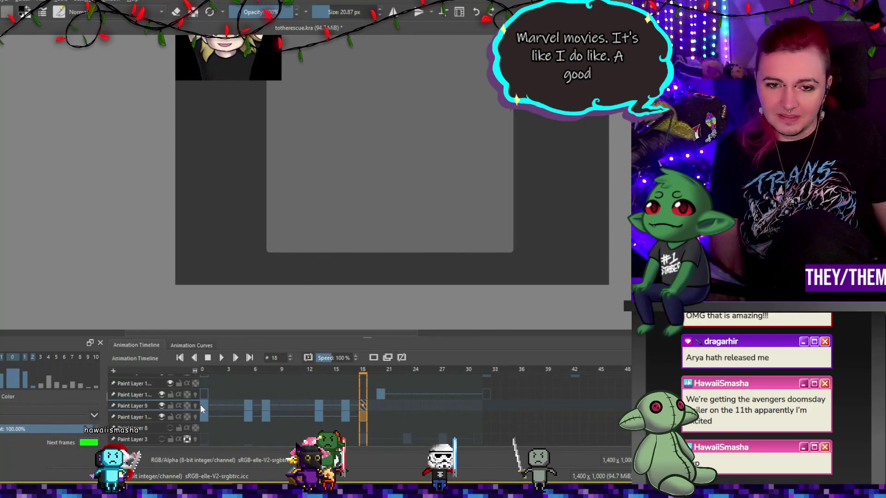
Step: Play the animation back starting from frame 0
click(203, 406)
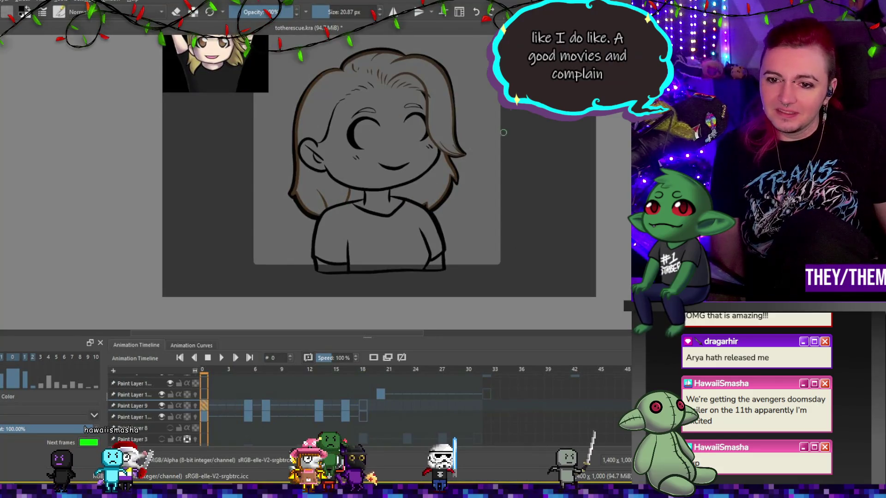
scroll(459, 135, up, 3)
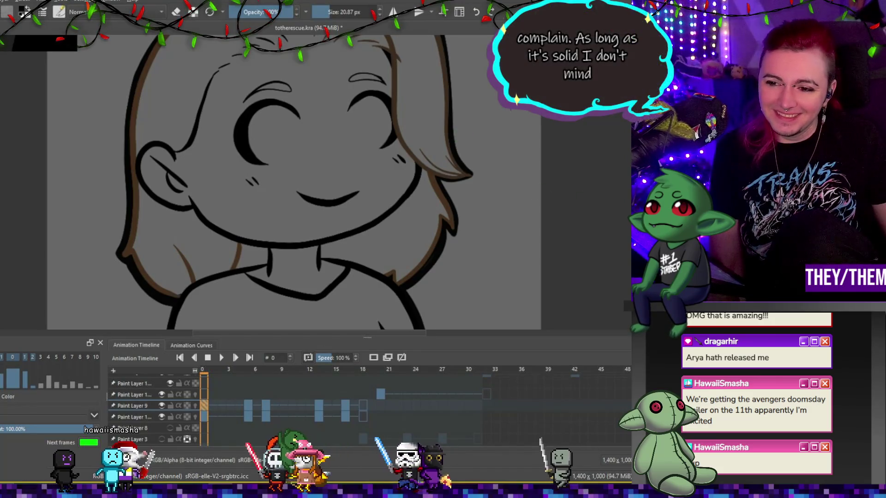
scroll(302, 152, down, 3)
key(space)
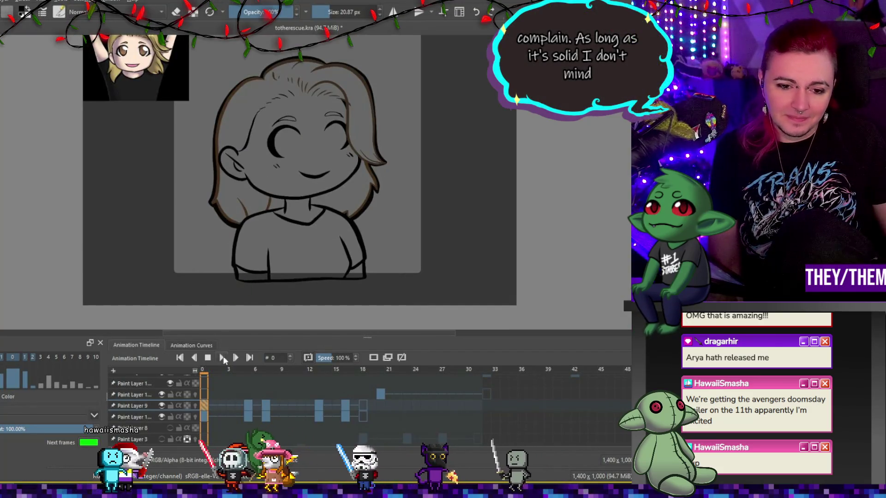
scroll(304, 156, down, 1)
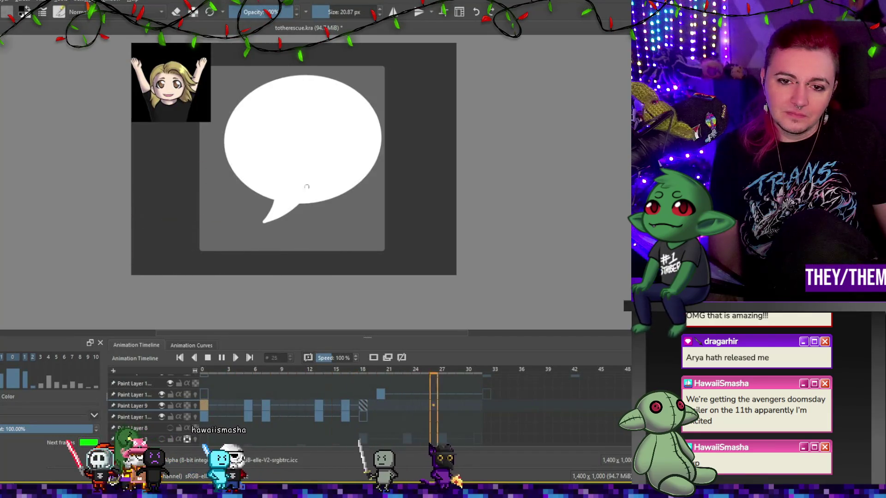
Step: Drag the Paint Layer 1 door keyframe from frame 32 to frame 38
click(222, 359)
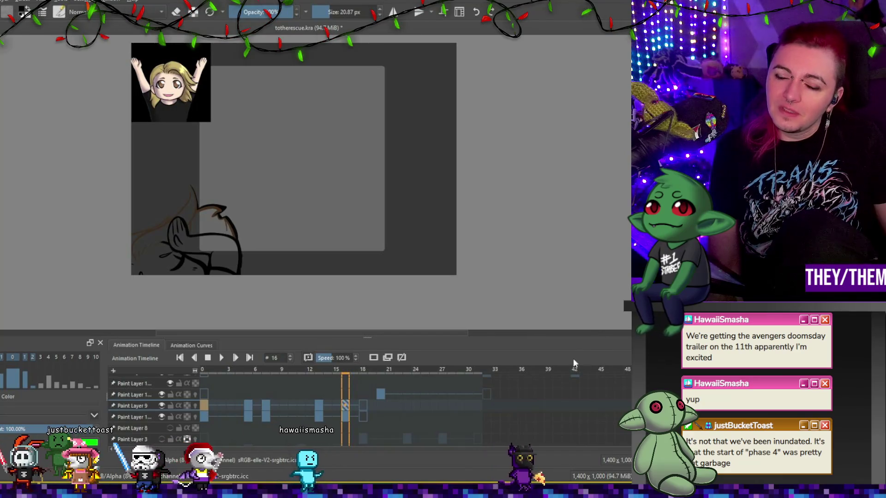
click(486, 393)
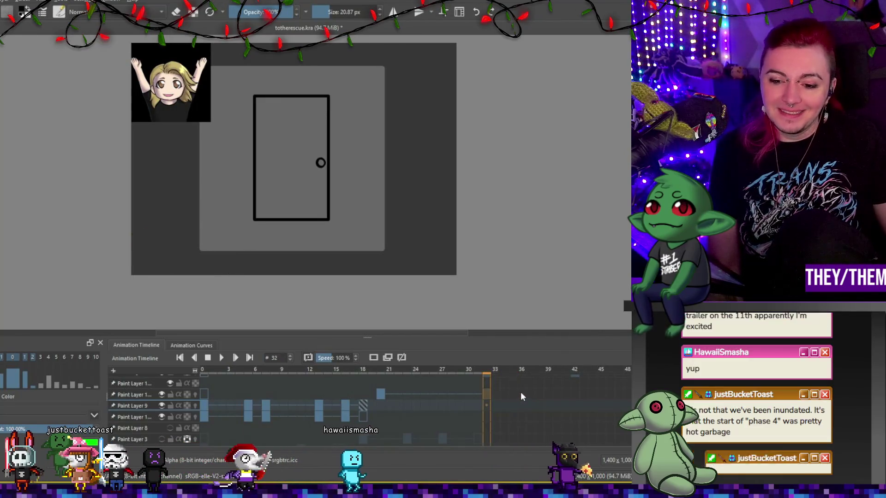
key(Right)
key(Right)
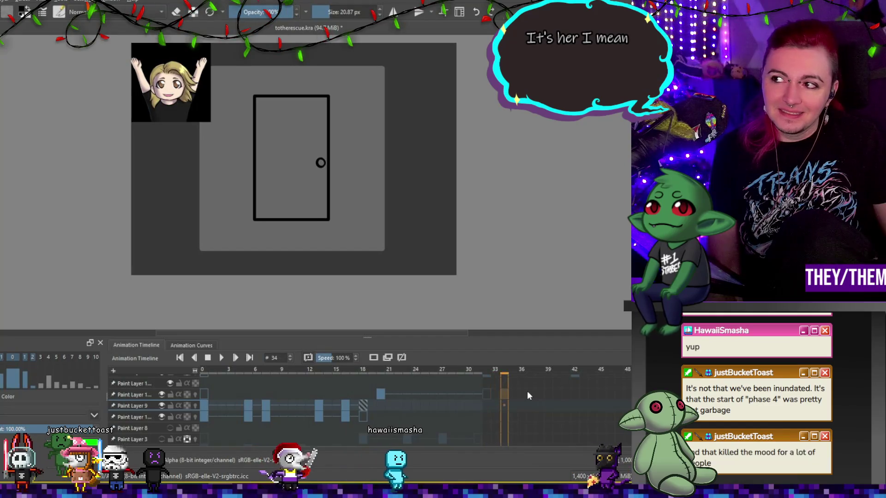
key(Left)
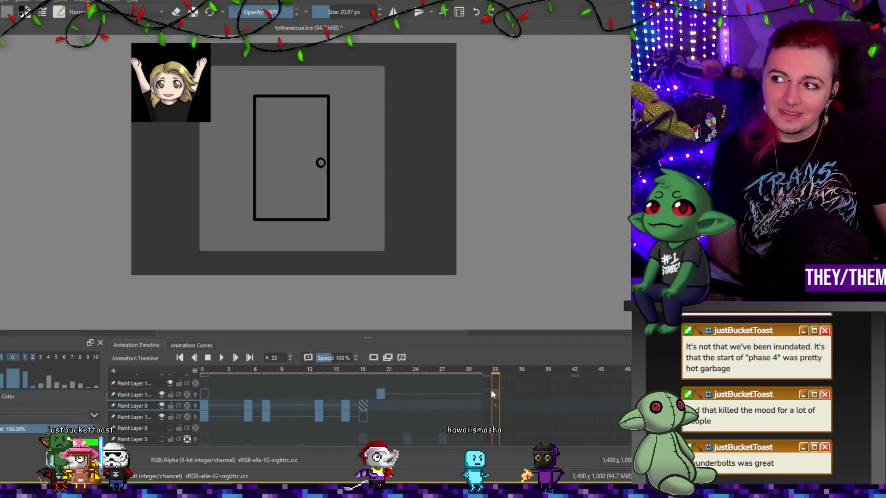
drag(488, 393, 540, 393)
scroll(369, 406, up, 1)
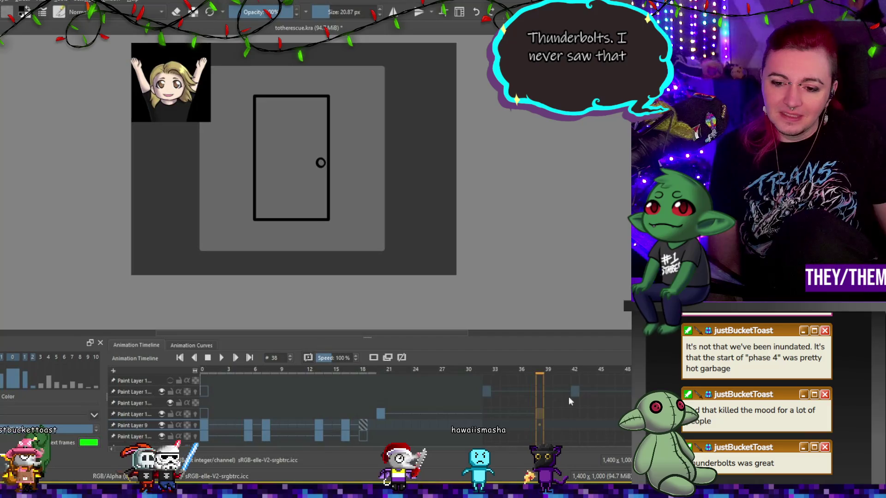
drag(486, 389, 540, 391)
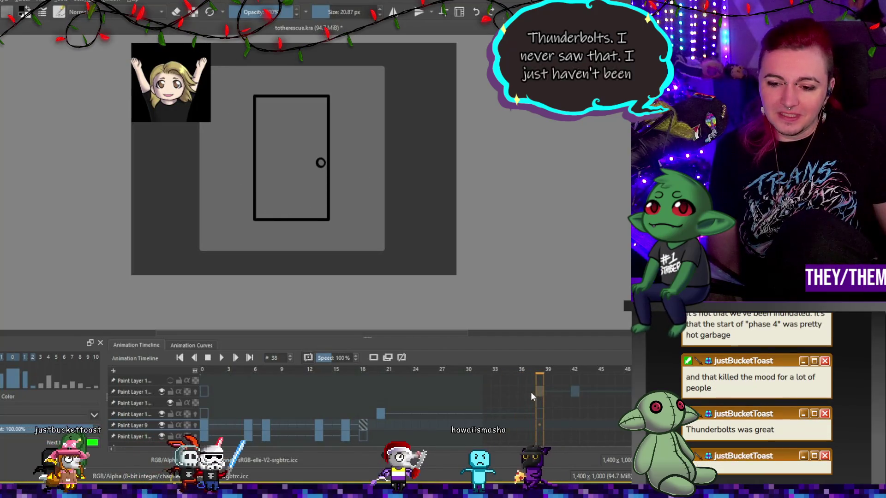
click(531, 391)
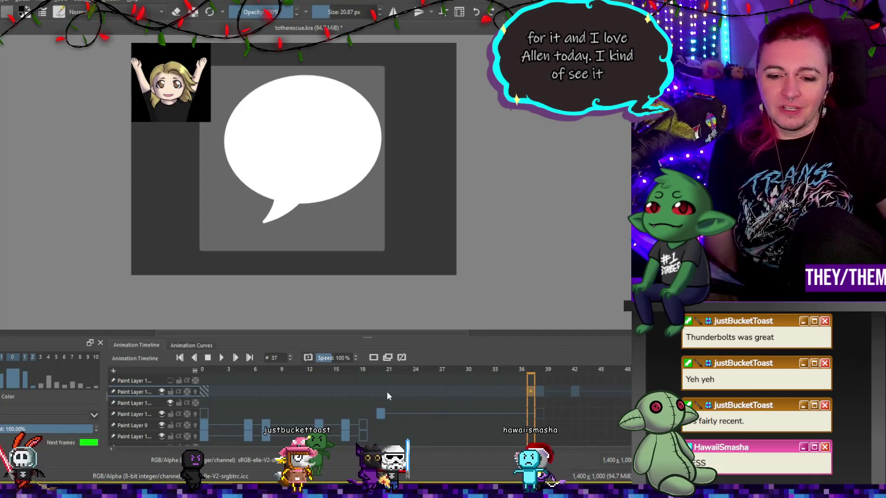
Step: Preview the animation playback, then view the facepalm drawing at frame 12
click(381, 392)
click(222, 358)
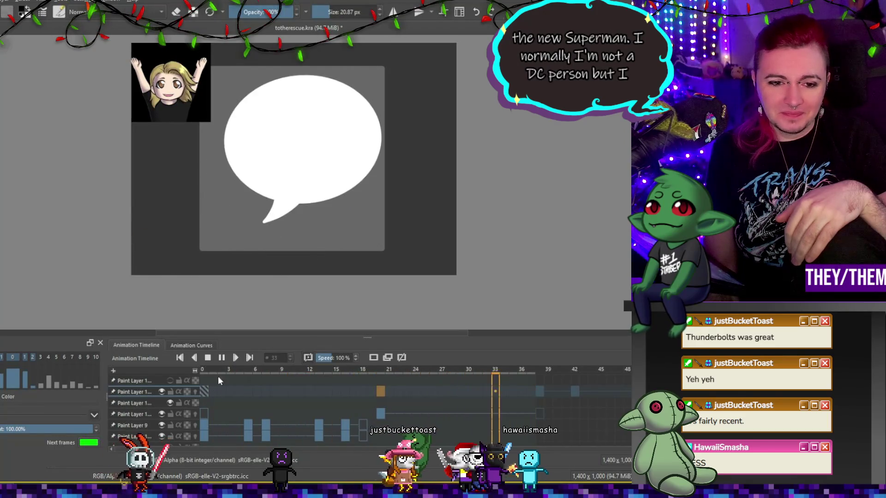
key(space)
click(274, 391)
click(309, 391)
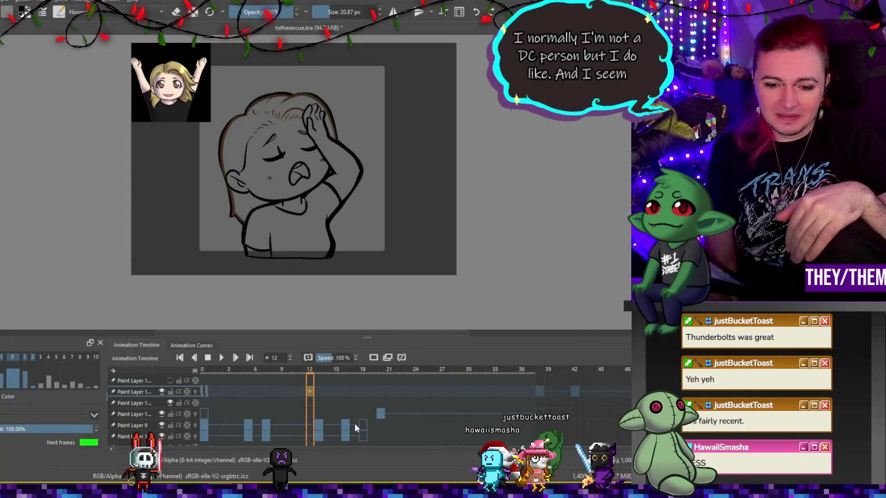
Step: Check frames 17–18 on Paint Layer 9, hide the fourth paint layer, and review frame 13
click(361, 424)
click(351, 424)
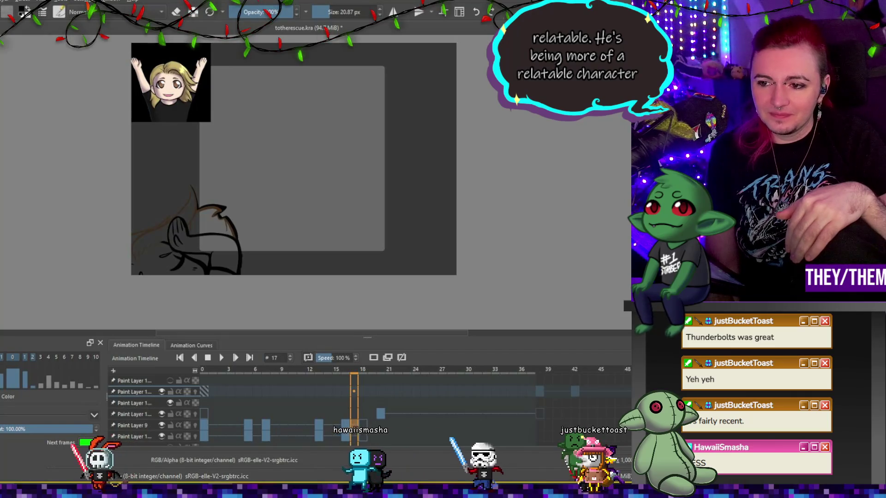
click(161, 414)
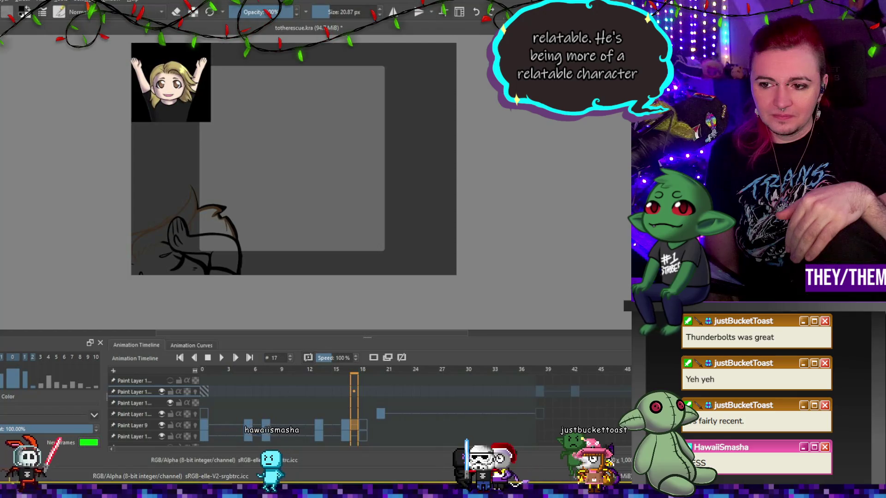
click(321, 424)
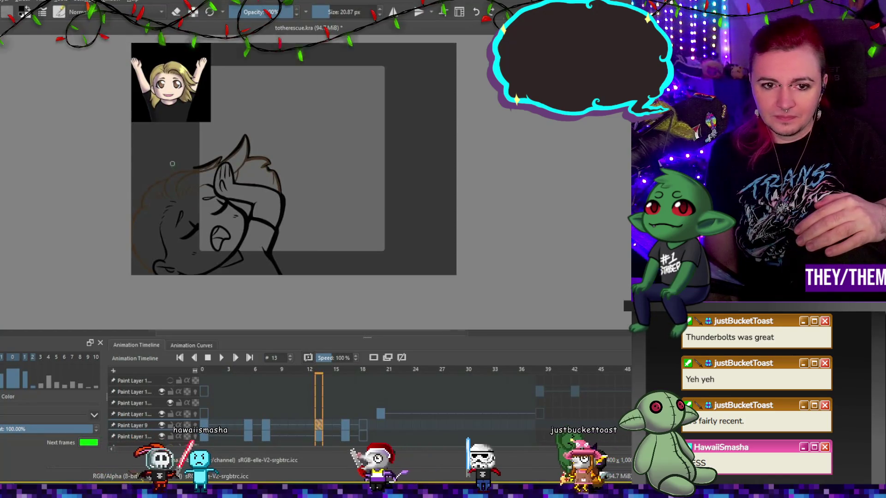
scroll(191, 166, up, 3)
scroll(192, 167, down, 3)
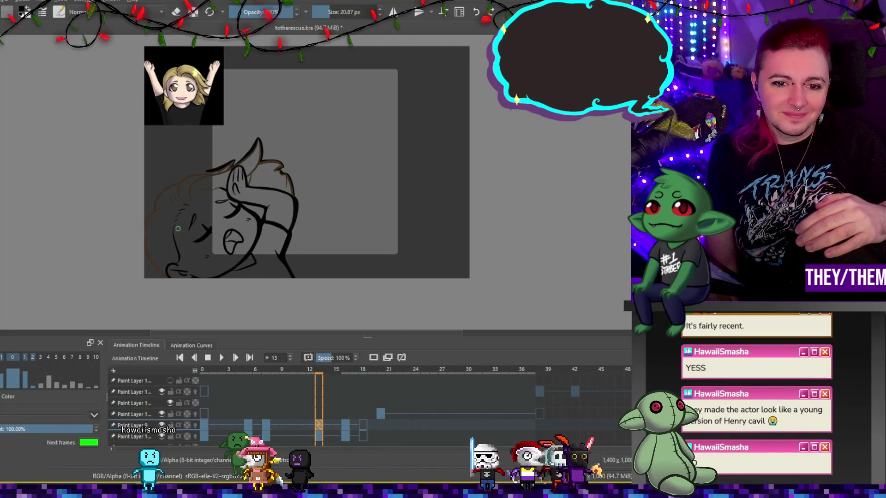
click(358, 414)
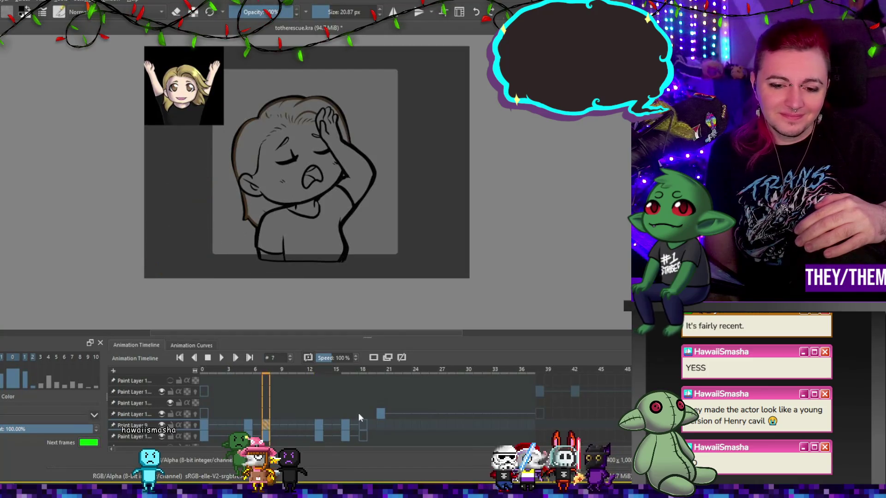
click(345, 424)
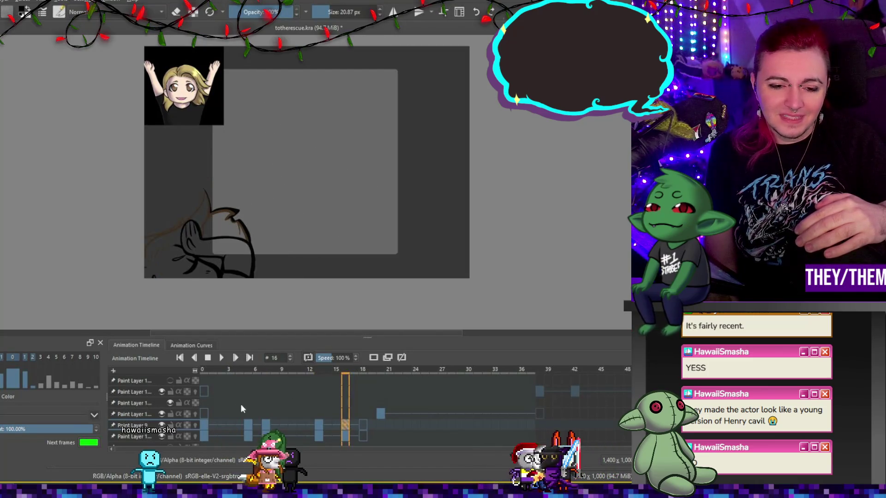
Step: Return to frame 0 of the smiling bust and sample black from the line art
click(205, 427)
scroll(393, 257, up, 4)
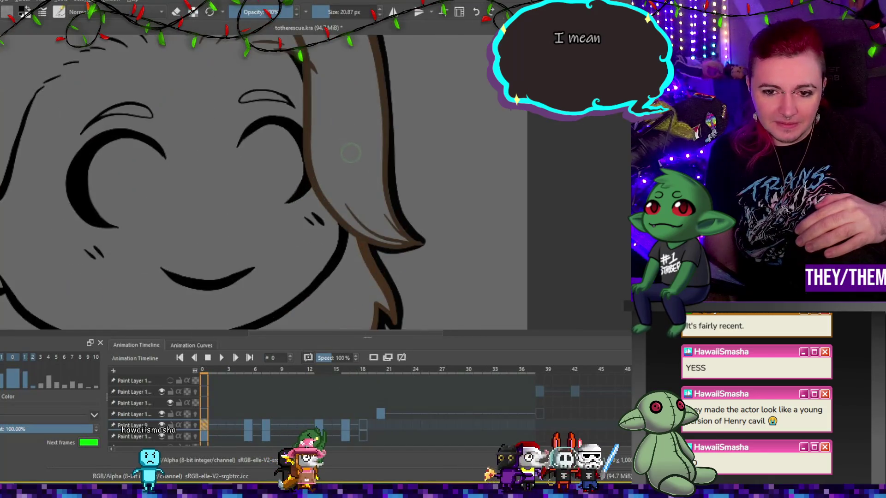
scroll(365, 187, down, 4)
scroll(365, 186, up, 3)
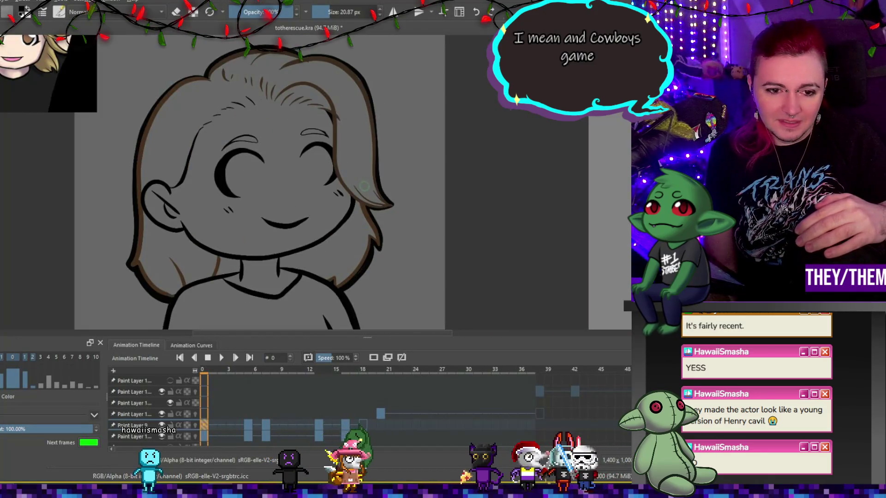
scroll(365, 186, down, 4)
scroll(365, 189, up, 2)
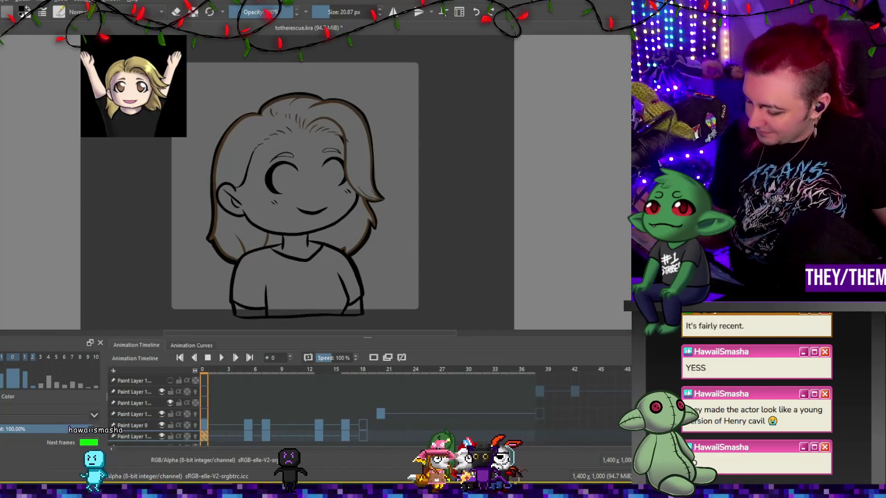
ctrl+click(358, 248)
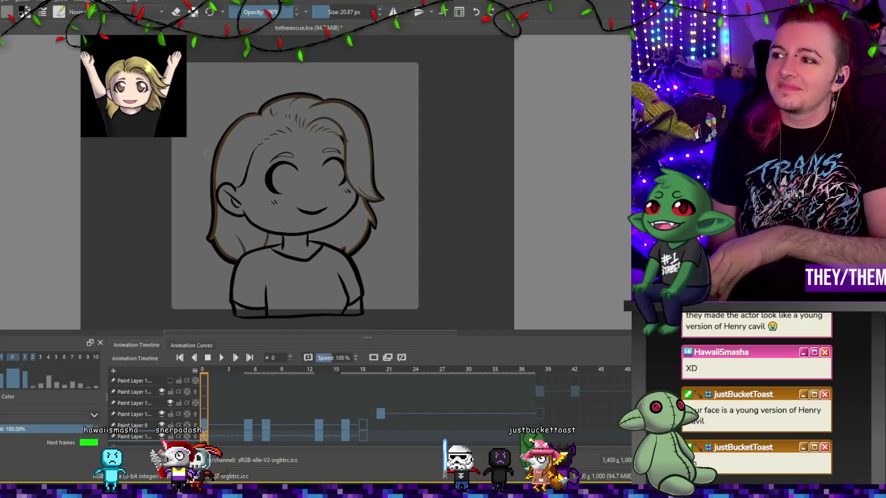
Step: Centre the bust in view and reduce the brush size to about 6.55 px
drag(193, 218, 143, 177)
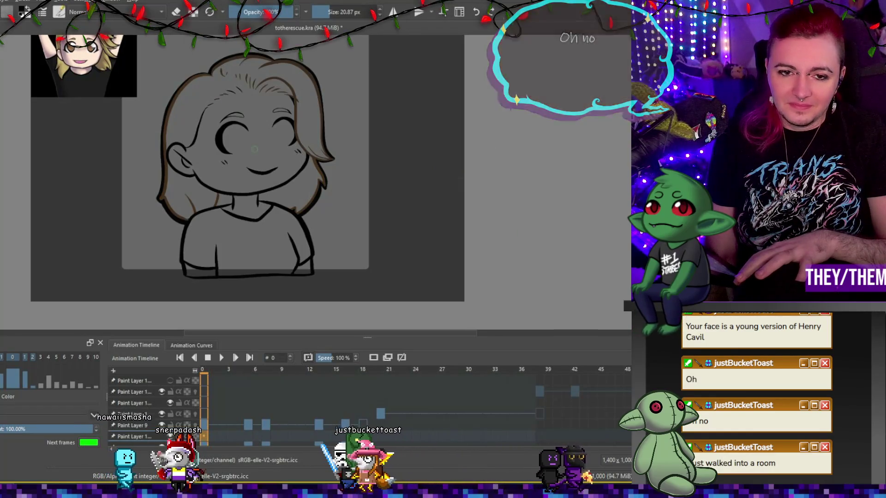
scroll(259, 148, up, 2)
scroll(259, 148, down, 2)
scroll(259, 149, up, 2)
scroll(259, 149, down, 2)
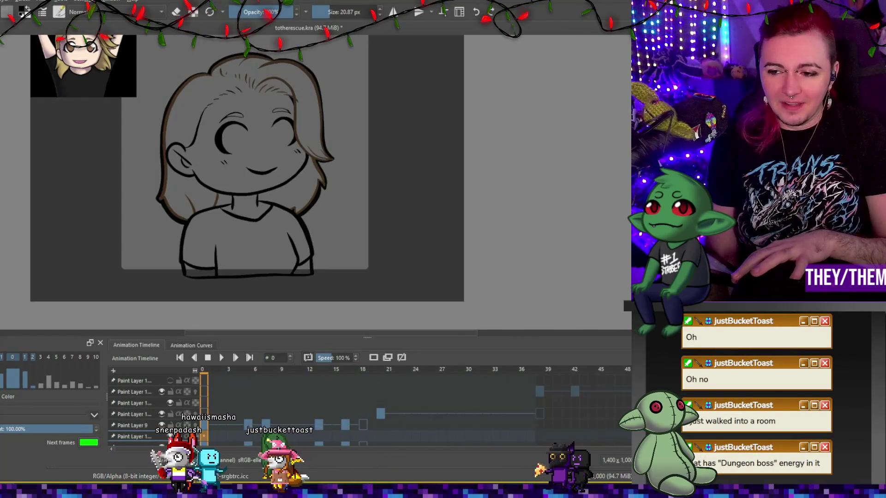
click(308, 132)
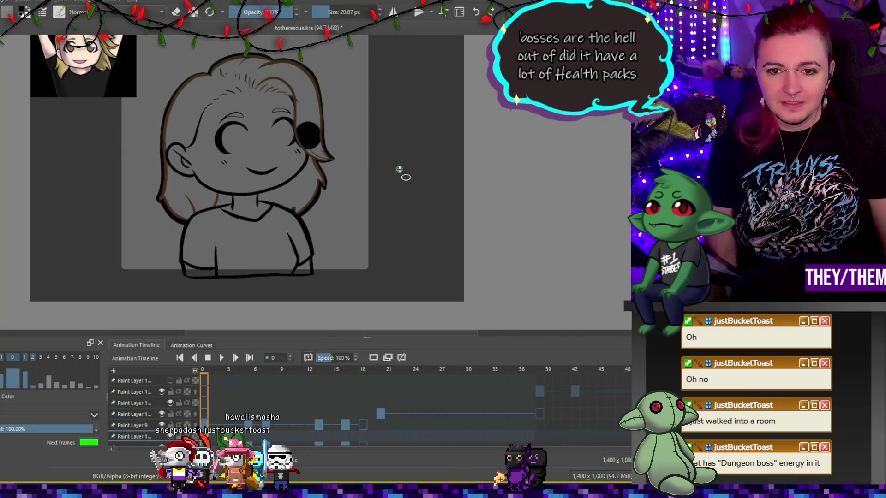
key(ctrl+z)
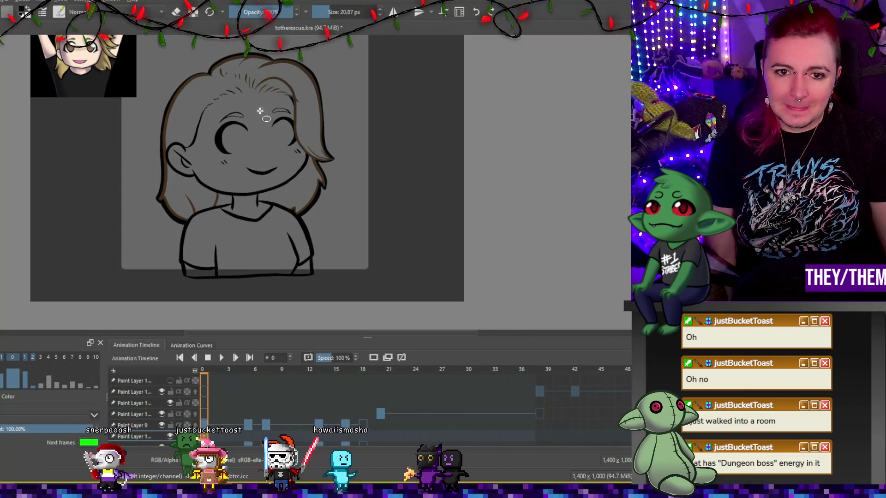
click(325, 13)
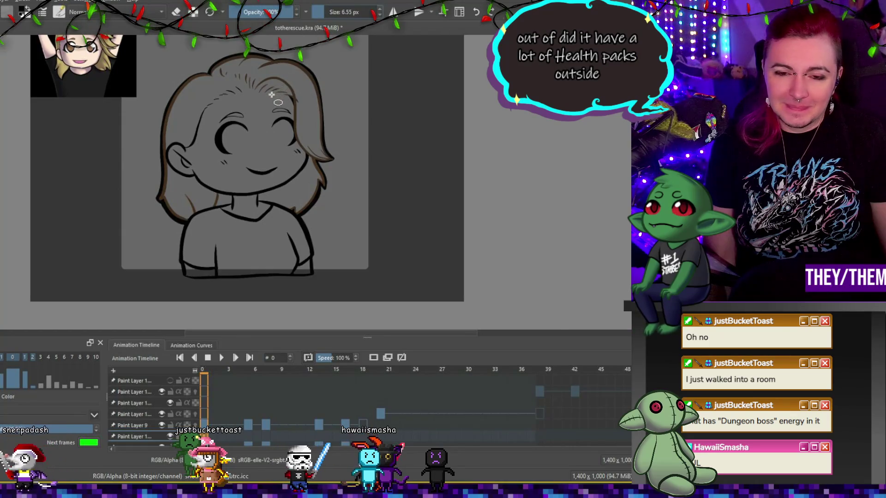
scroll(204, 145, up, 2)
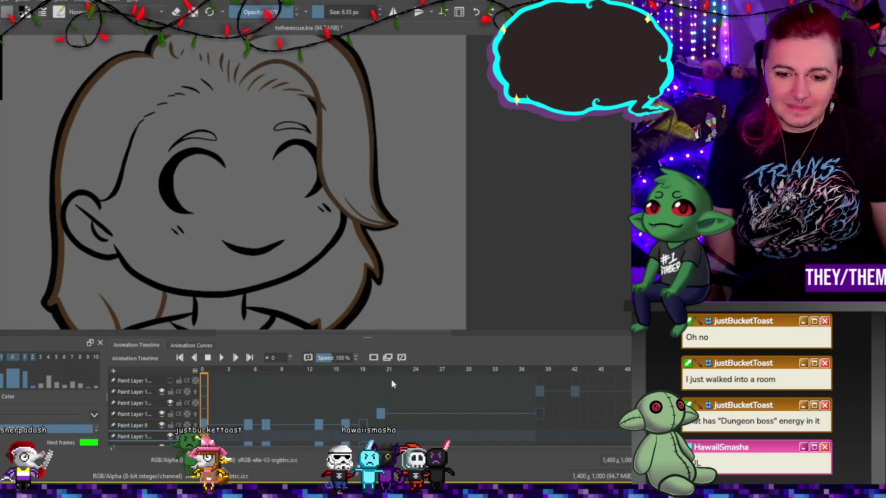
Step: Draw an eye ellipse, duplicate the layer, and move the copy into the right eye's position
mouse_move(192, 154)
mouse_down()
mouse_move(203, 207)
mouse_move(231, 213)
mouse_up()
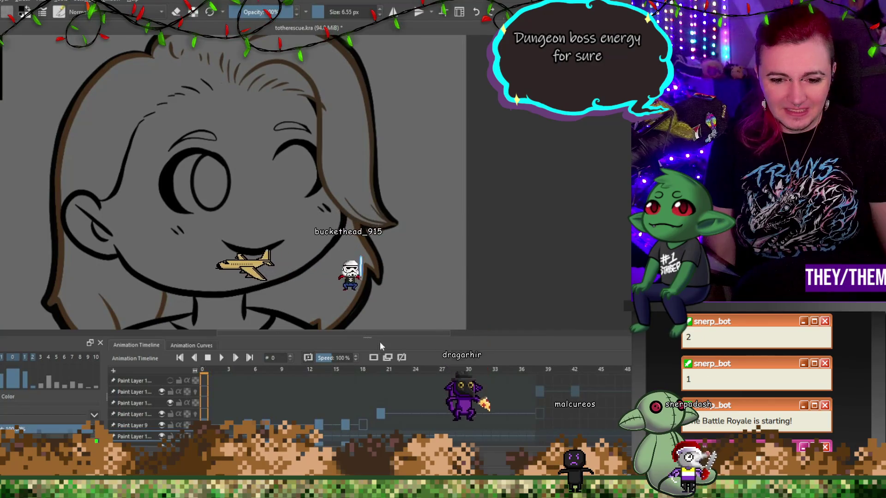
key(ctrl+j)
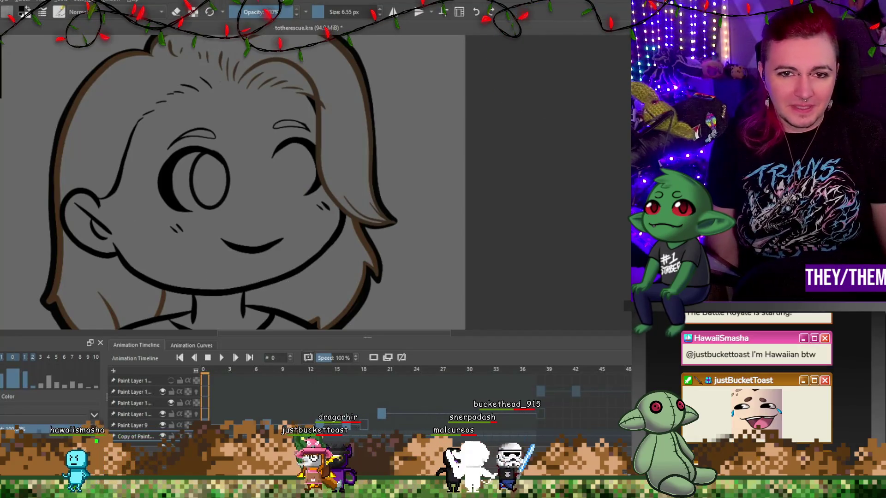
mouse_move(211, 178)
mouse_down()
mouse_move(227, 185)
mouse_move(294, 167)
mouse_up()
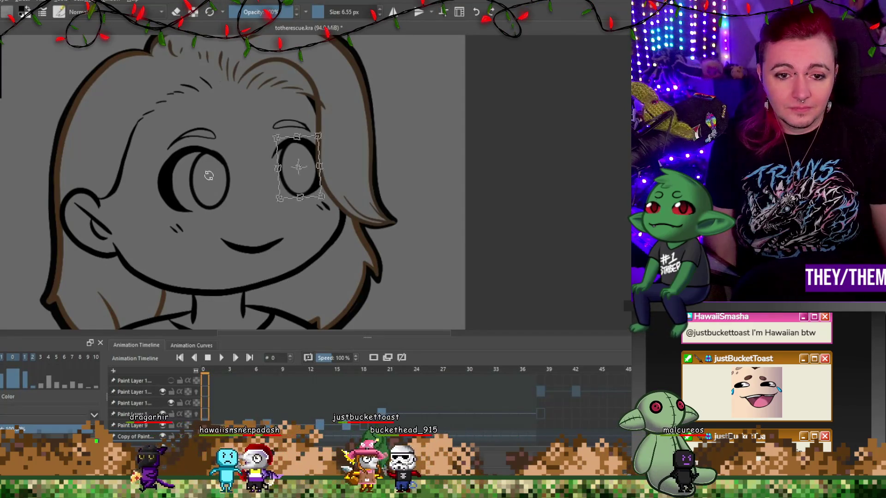
key(Return)
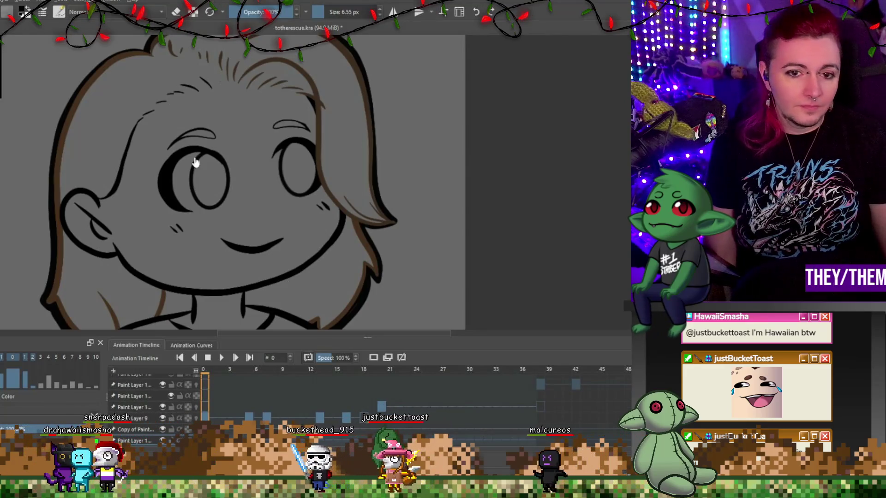
Step: Rotate the left eye slightly counter-clockwise, then advance to the frame-5 facepalm drawing
key(ctrl+t)
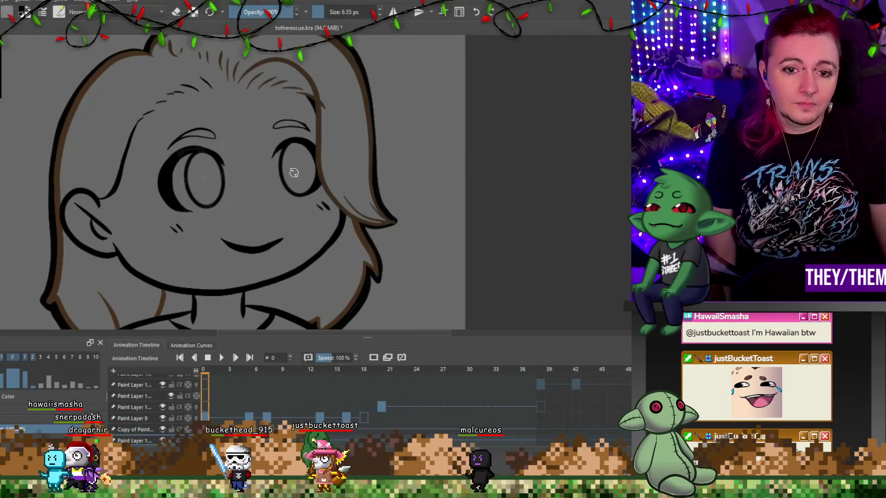
drag(306, 208, 305, 198)
key(Return)
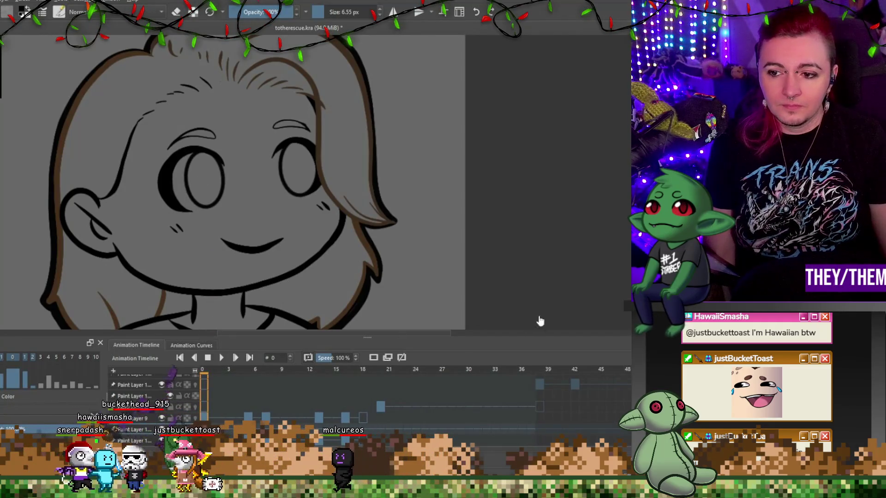
key(Right)
key(Right)
key(Right)
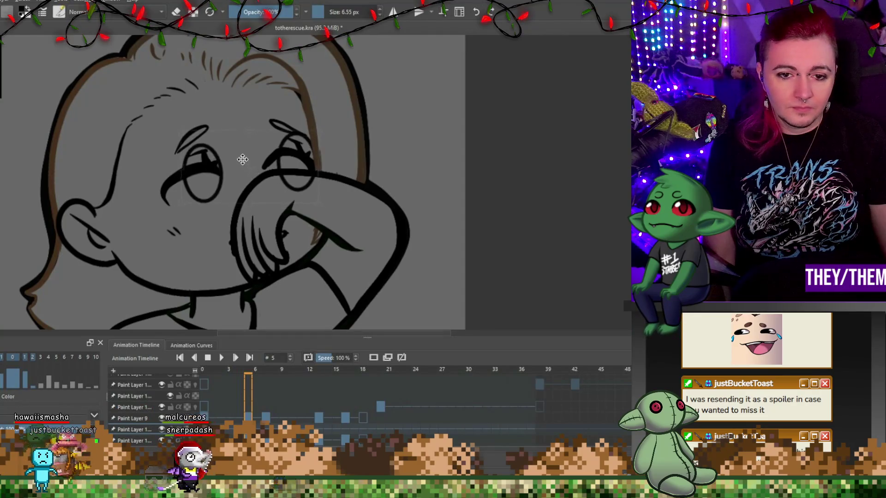
Step: Nudge the frame-5 eye up and to the left, comparing it against frame 7
drag(242, 160, 236, 155)
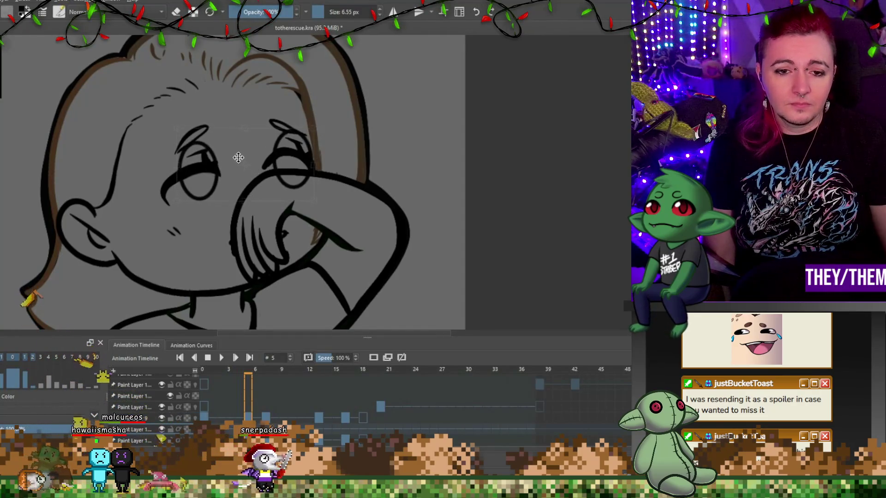
key(Right)
key(Right)
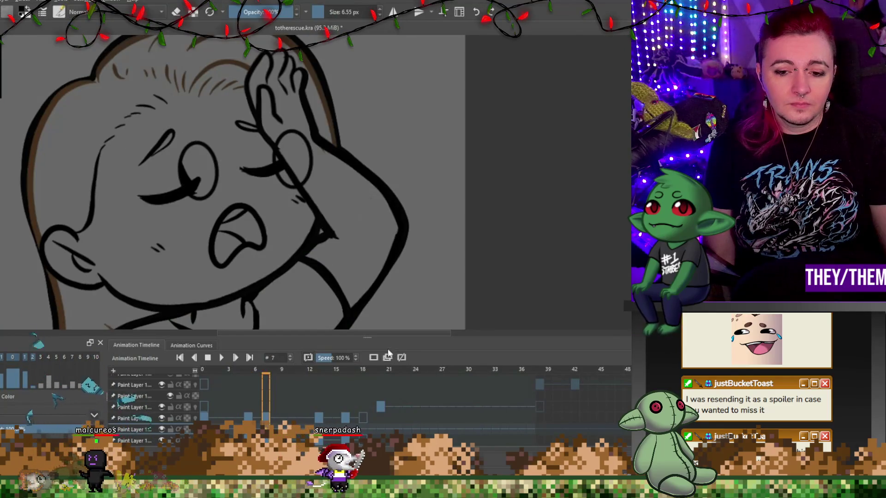
key(Left)
key(Left)
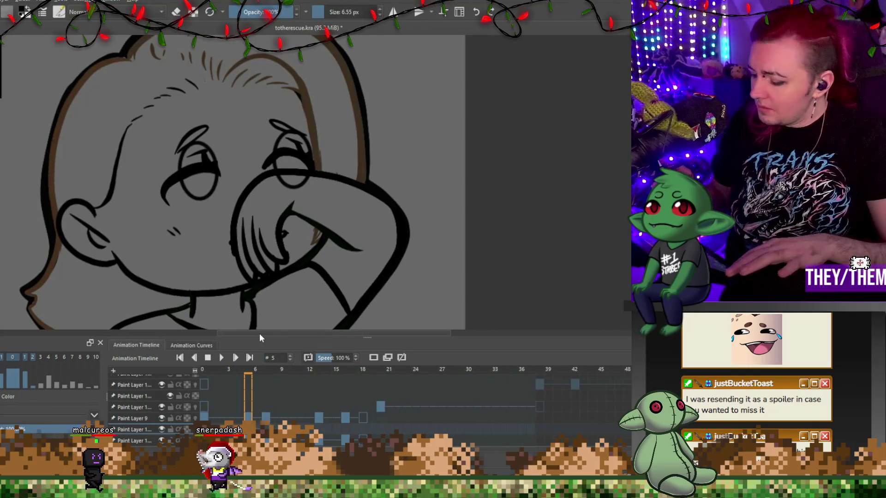
Step: Erase the stray eye lines tucked behind the hand, then return to normal painting
key(e)
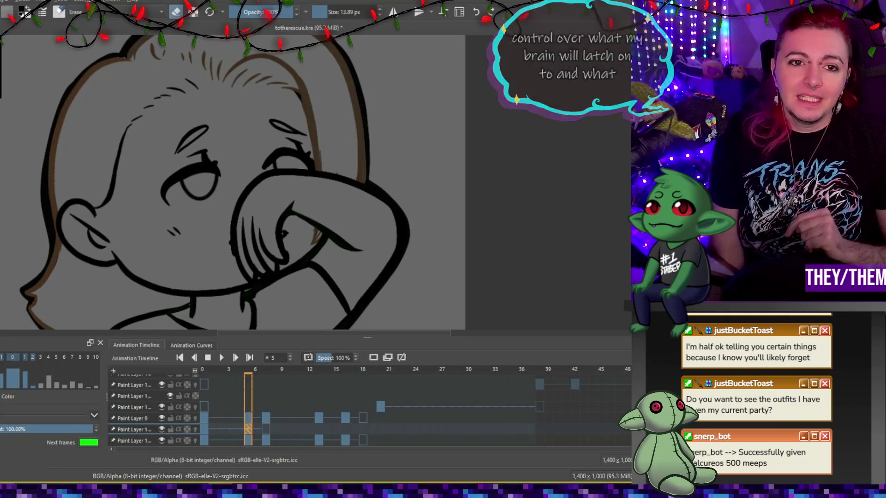
scroll(252, 95, down, 3)
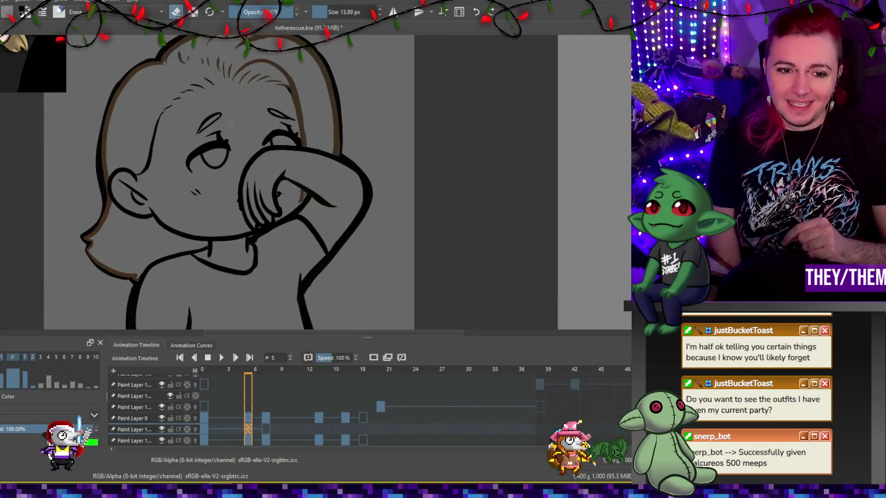
scroll(213, 231, down, 2)
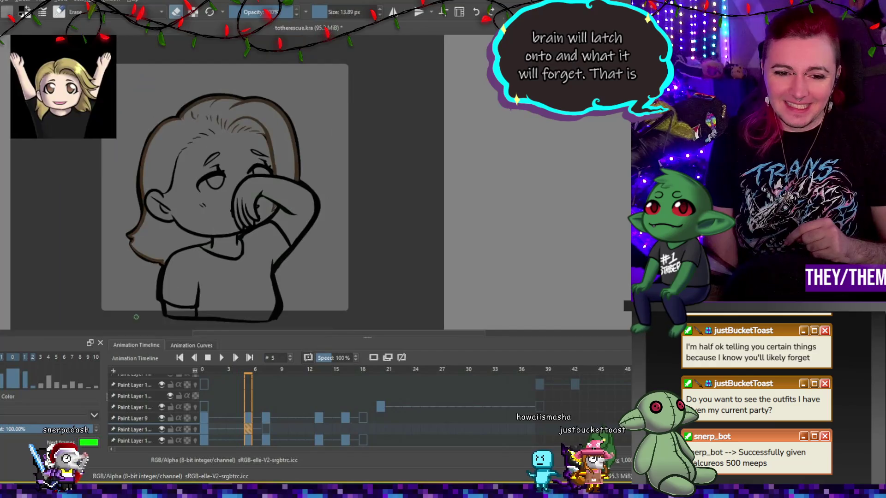
scroll(214, 230, up, 2)
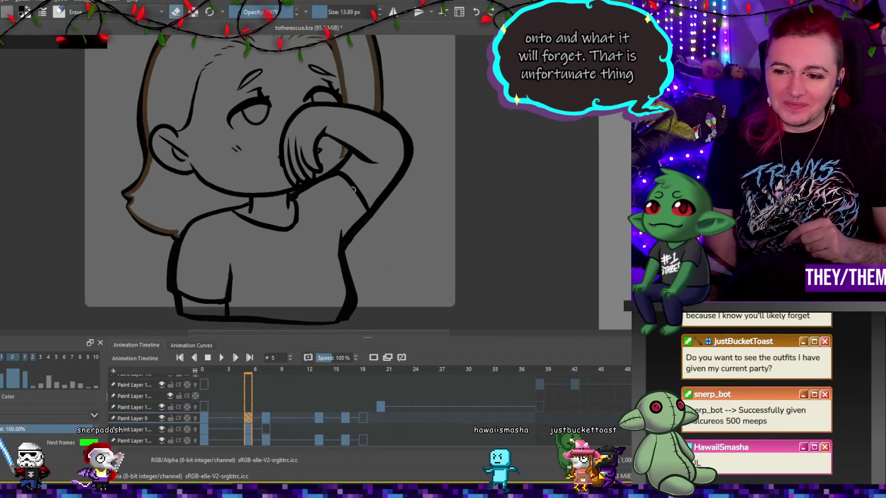
click(134, 419)
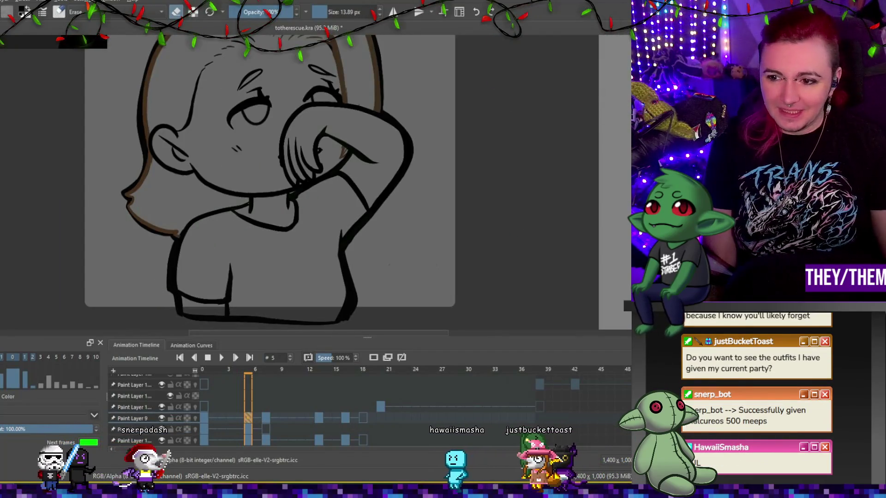
scroll(134, 179, up, 2)
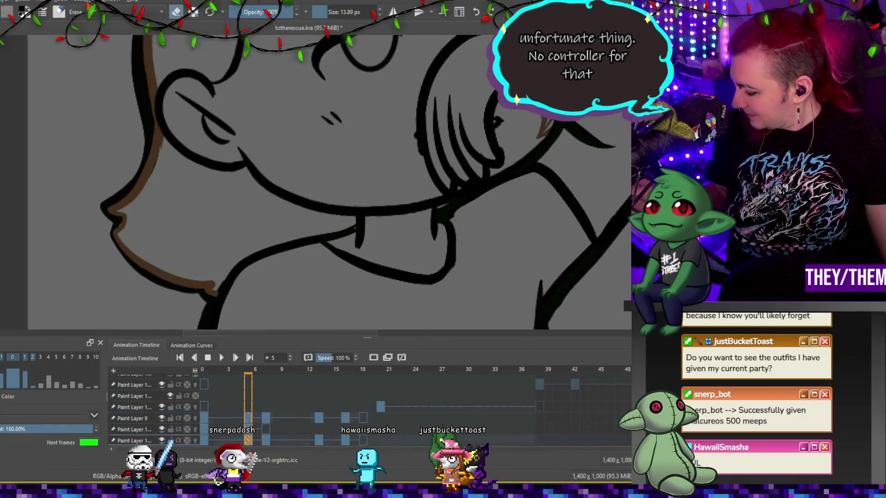
key(Page_Down)
key(Page_Down)
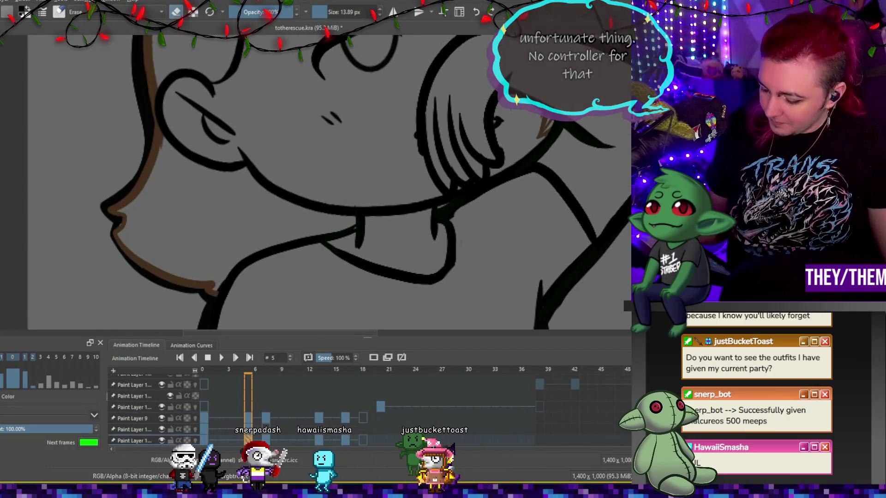
key(e)
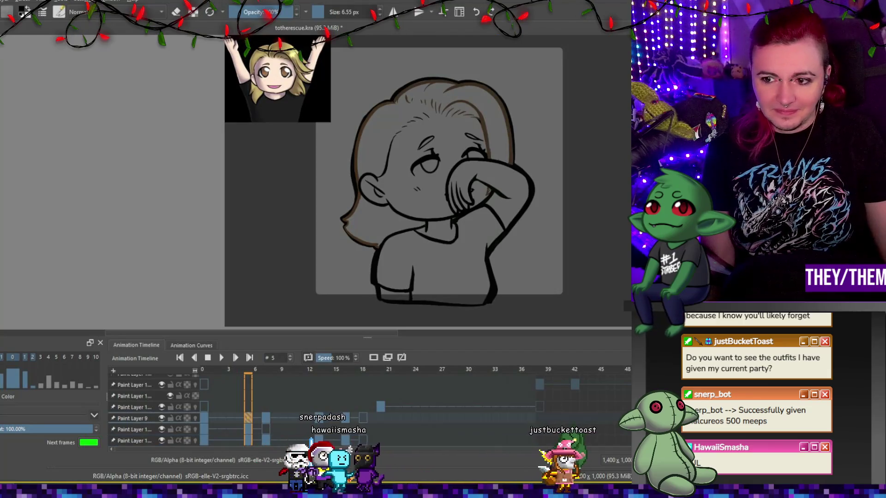
Step: Play the animation through and stop it on frame 5
click(133, 418)
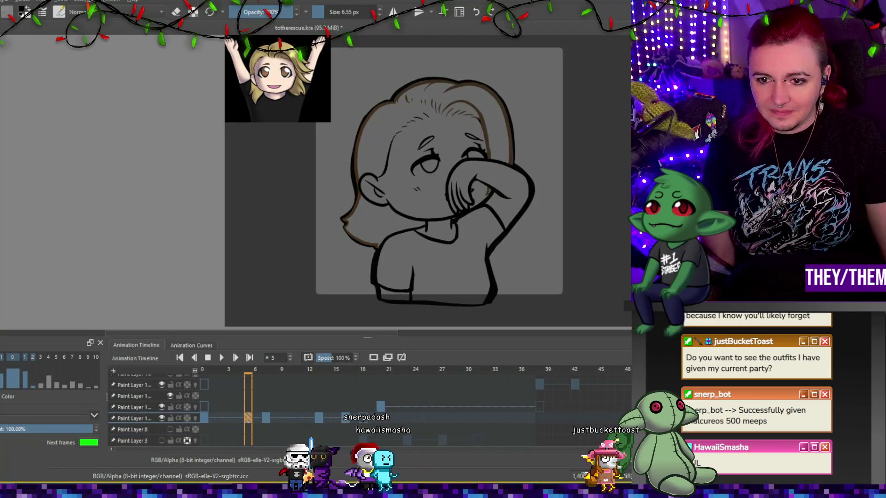
click(220, 358)
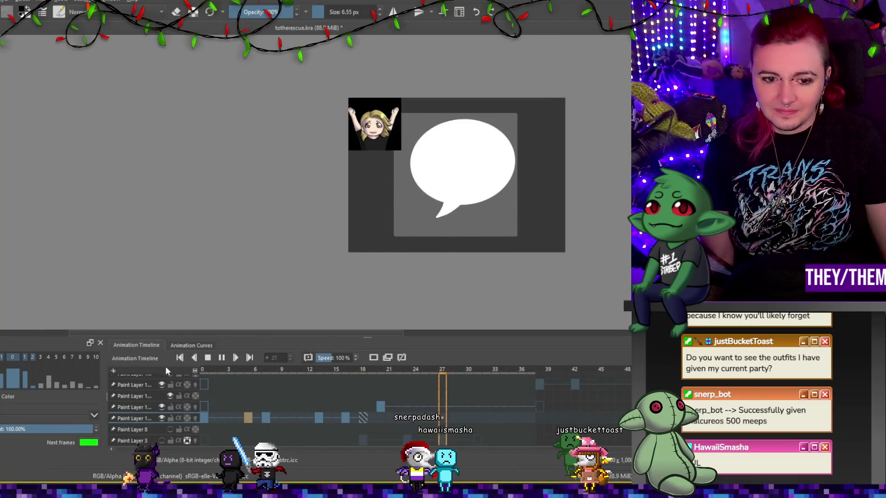
click(249, 371)
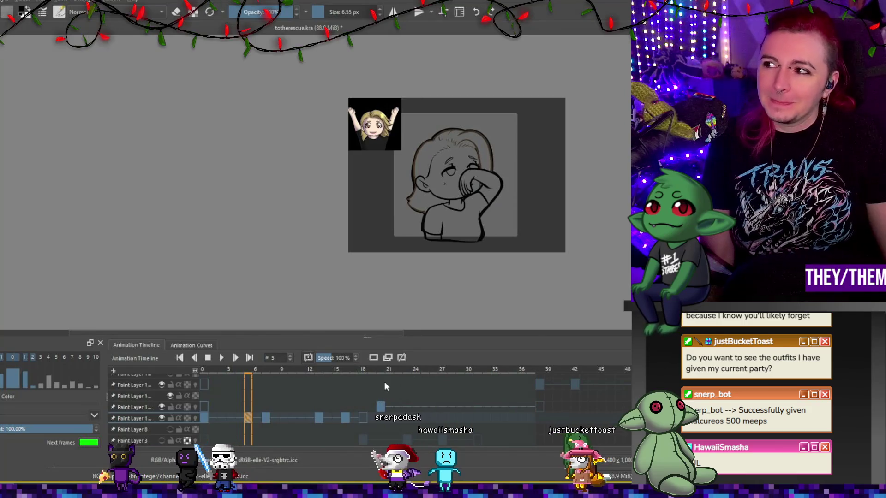
Step: Check frame 20's speech-bubble layer by toggling it off and on, then return to frame 0
click(382, 407)
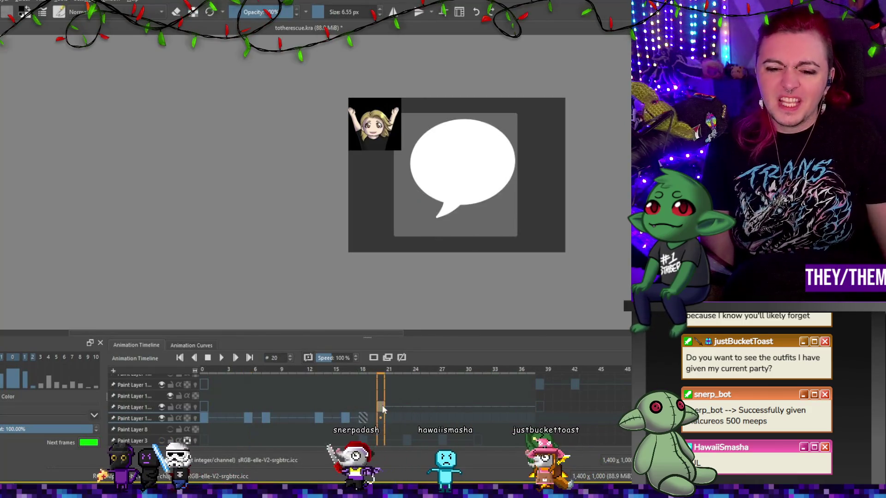
click(125, 410)
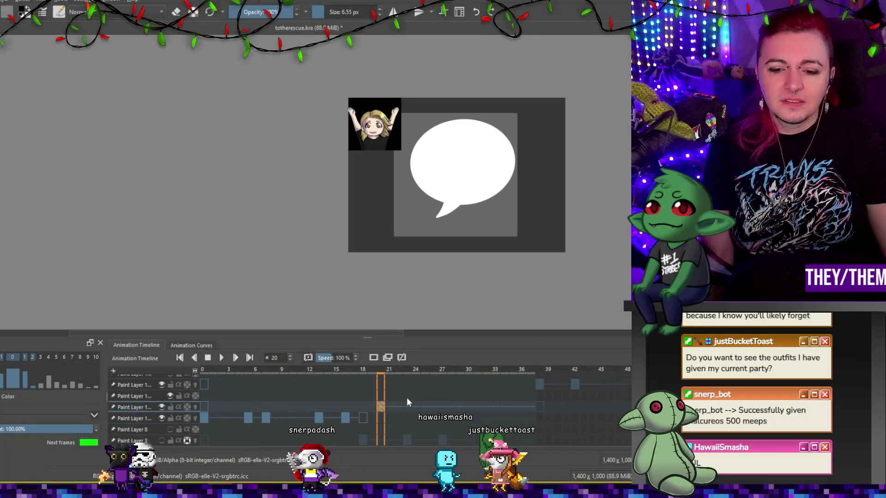
click(162, 408)
click(161, 408)
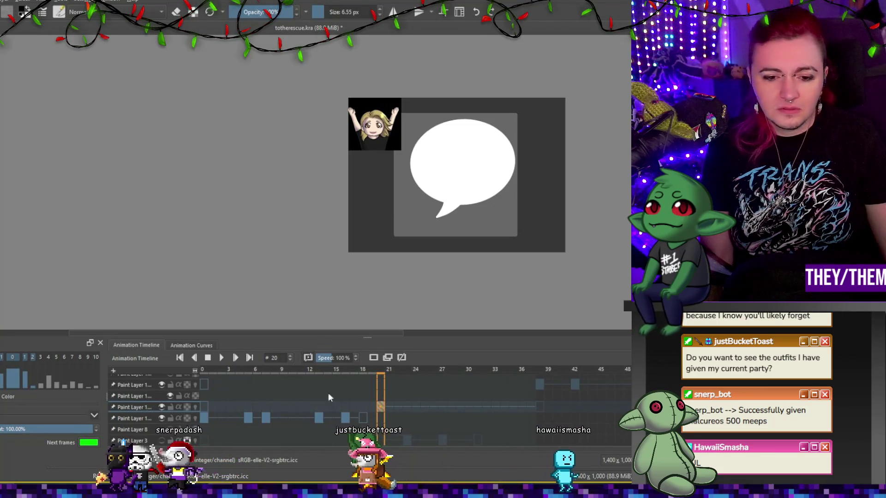
click(206, 418)
click(134, 430)
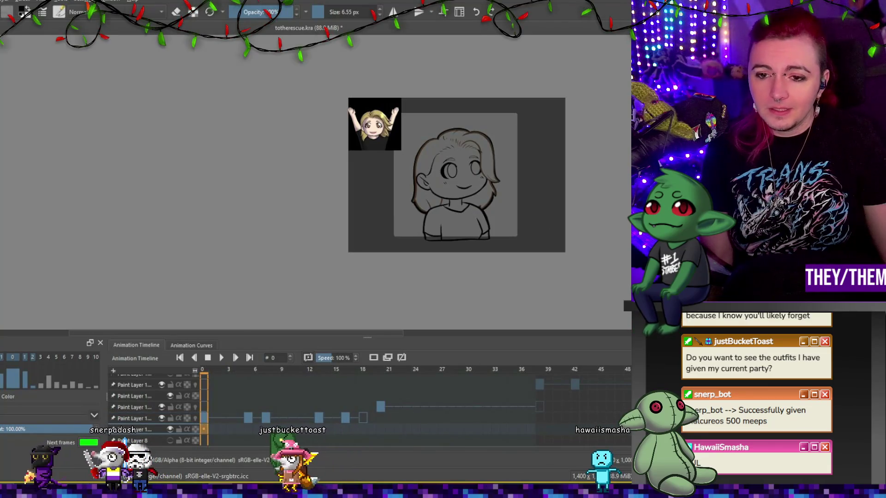
Step: Fill the neck, face and front hair with peach, undoing a stray peach fill on the shirt
scroll(475, 143, up, 4)
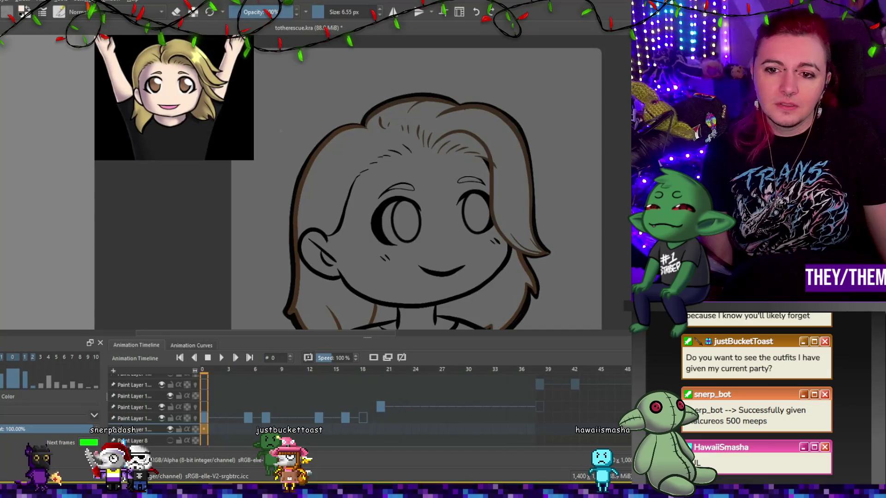
scroll(286, 129, down, 6)
scroll(286, 130, up, 3)
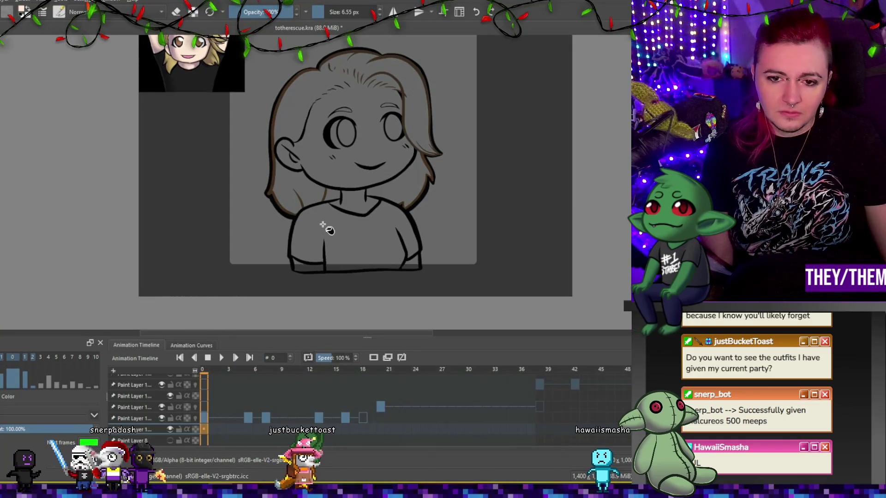
key(ctrl+h)
key(ctrl+h)
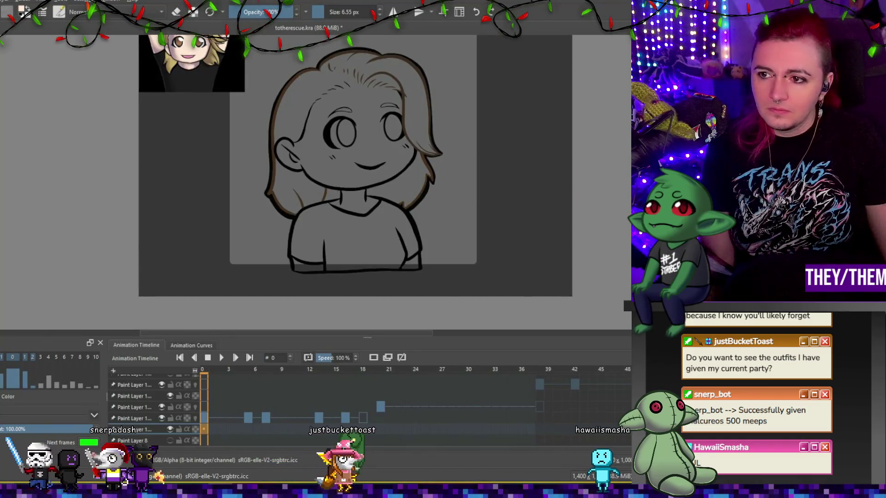
click(351, 233)
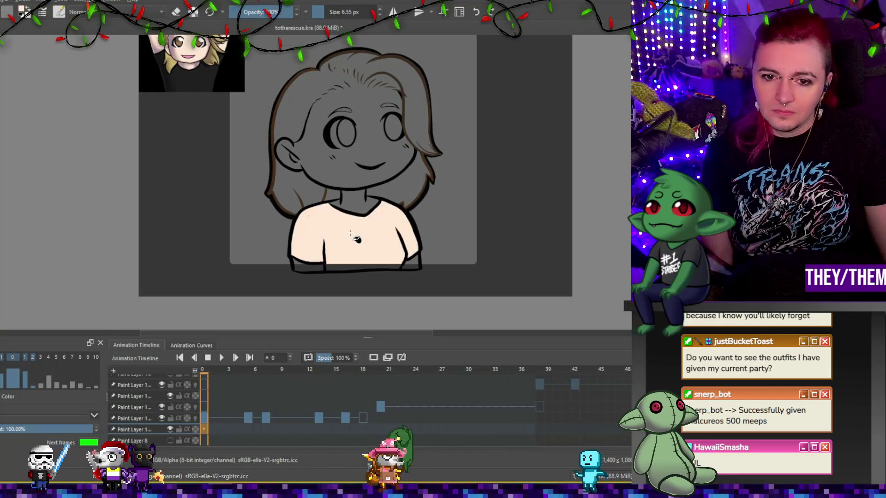
key(ctrl+z)
click(349, 194)
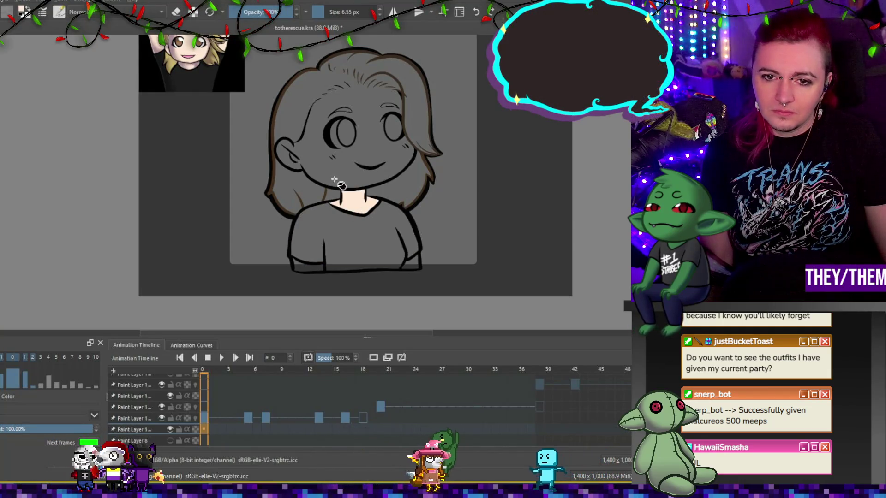
click(339, 174)
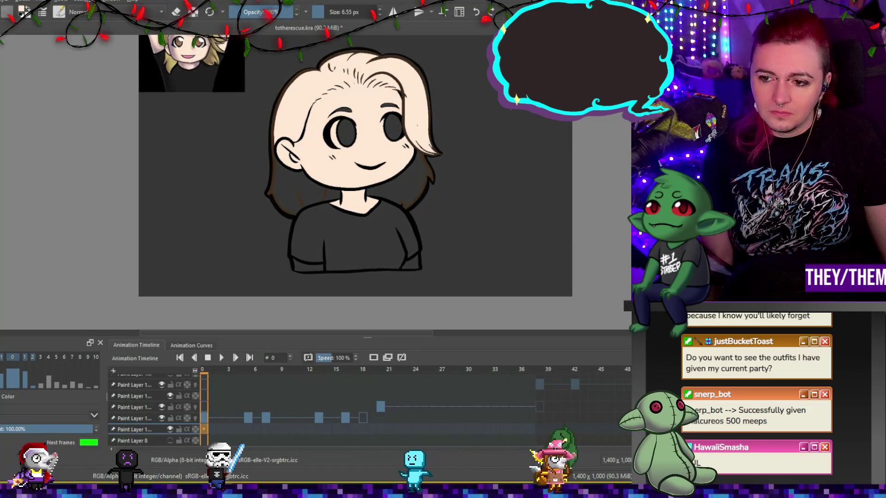
Step: Fill the skin gaps at the shirt's lower right and lower left with peach
click(388, 235)
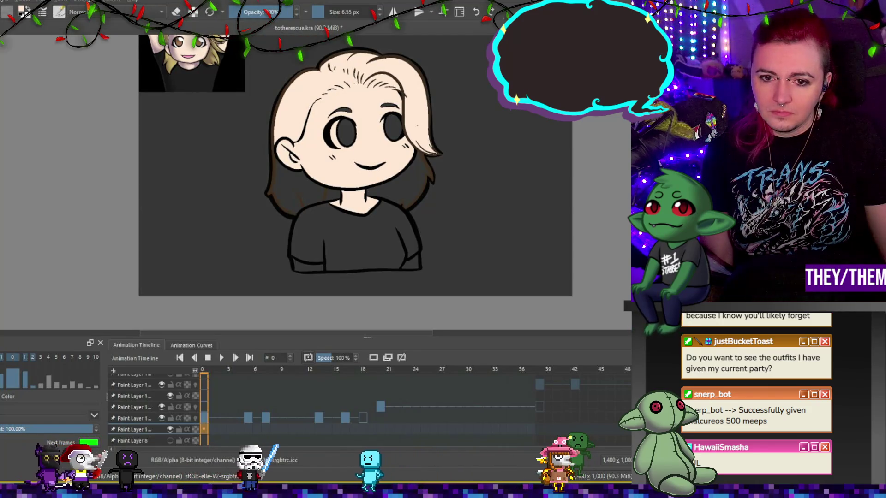
click(414, 264)
click(317, 265)
Step: Show the frame-5 facepalm drawing with the ghosted fills from other frames hidden
click(204, 429)
click(251, 427)
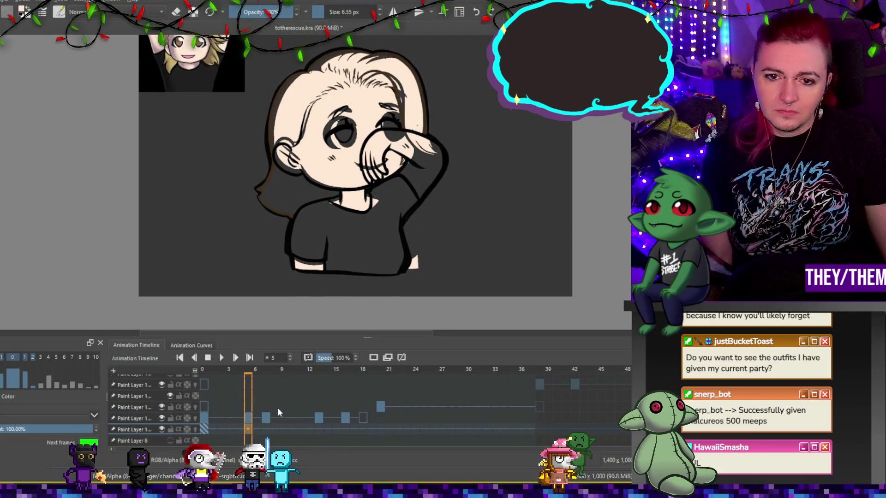
click(374, 359)
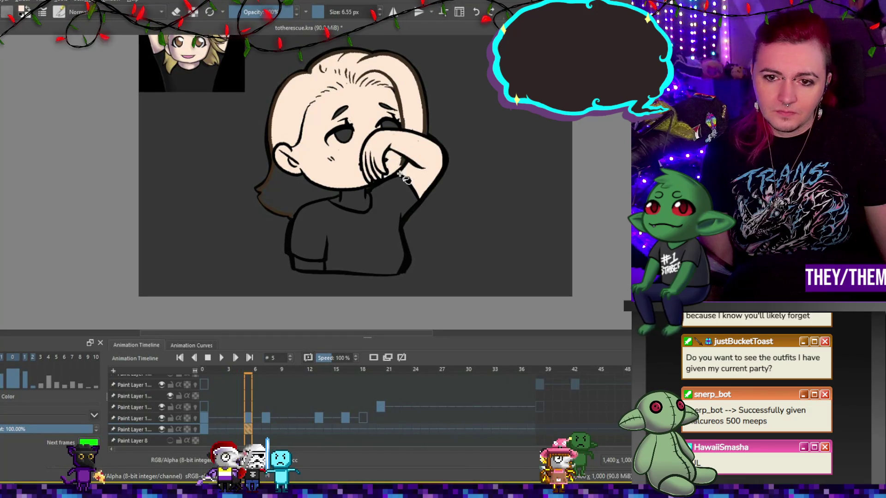
Step: Zoom in and out to inspect the drawing, then return to frame 0
scroll(373, 126, up, 6)
scroll(375, 126, down, 5)
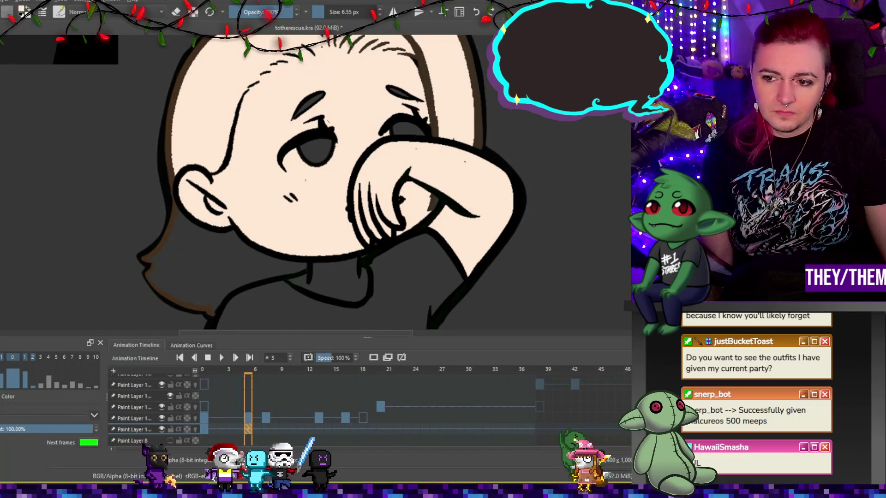
scroll(164, 148, up, 5)
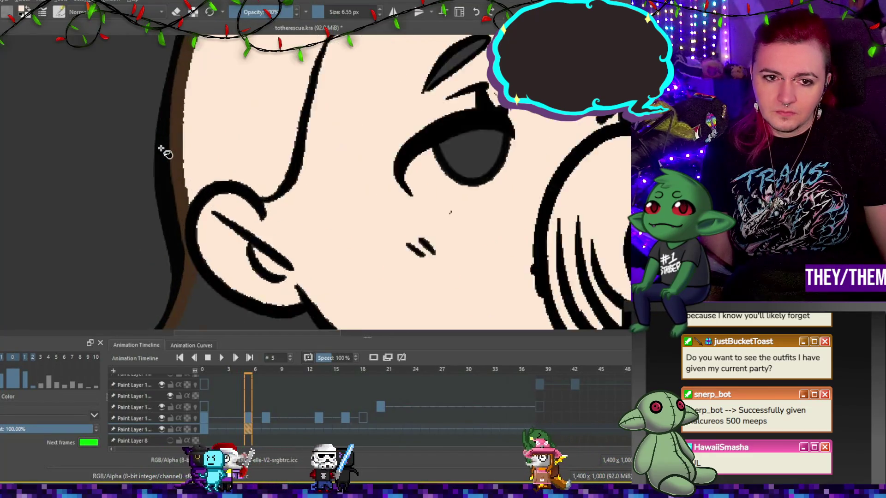
scroll(166, 152, down, 5)
scroll(166, 151, up, 3)
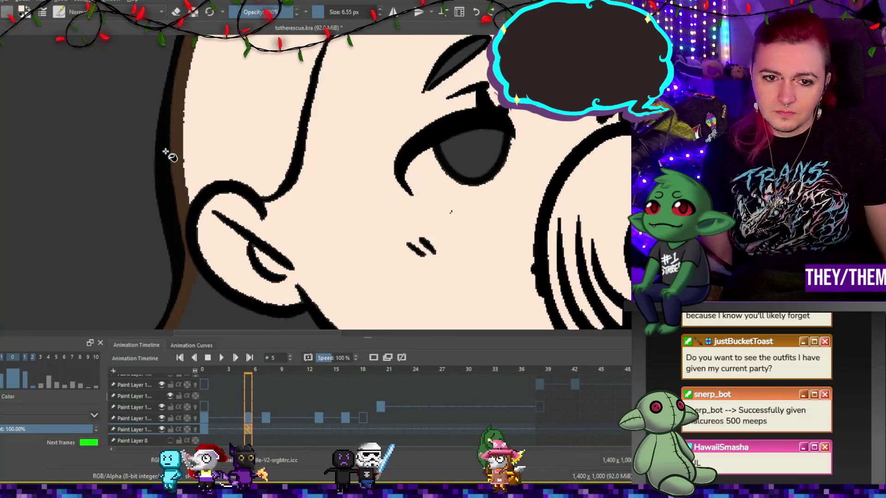
scroll(168, 151, down, 3)
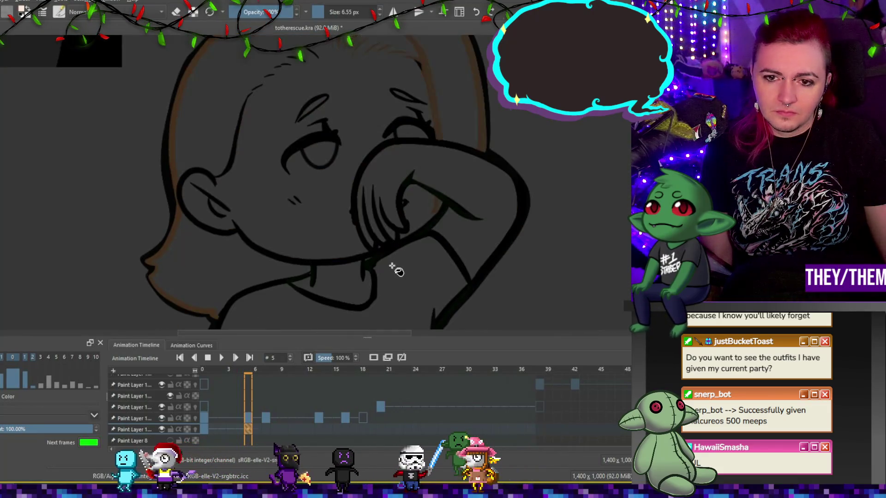
click(207, 430)
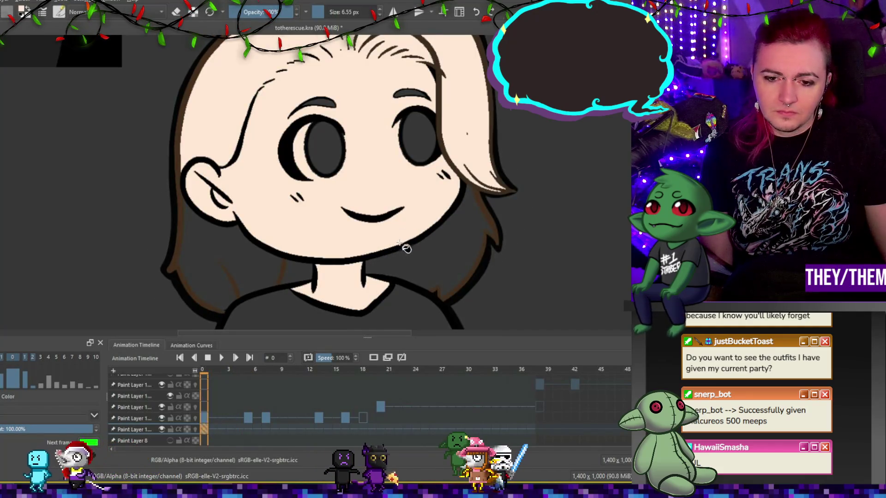
Step: Save the animation and remove the duplicate keyframed paint layer
scroll(408, 250, down, 2)
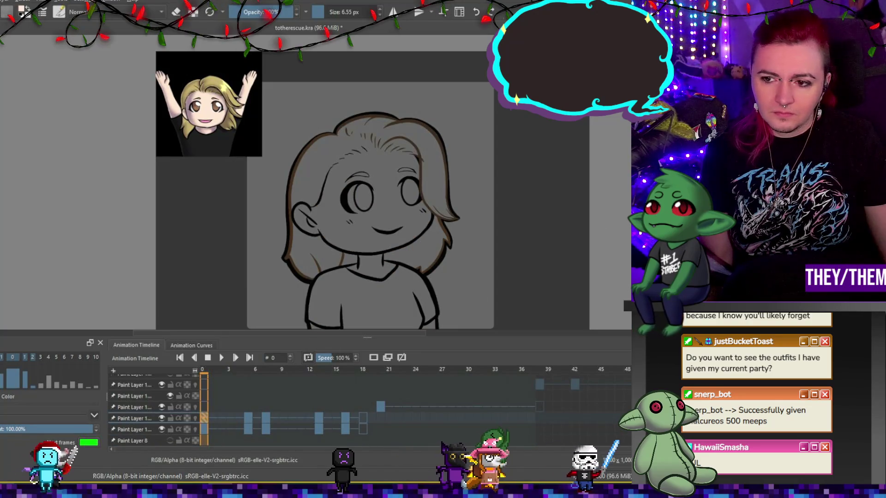
key(ctrl+s)
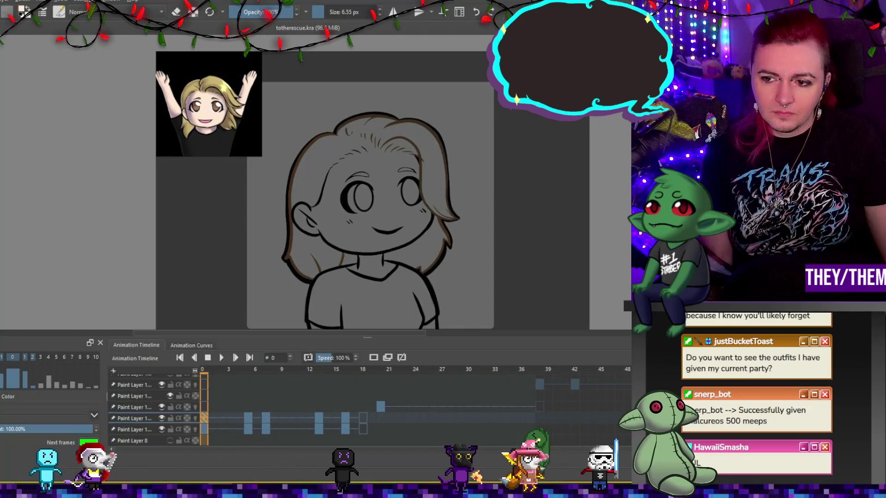
key(ctrl+z)
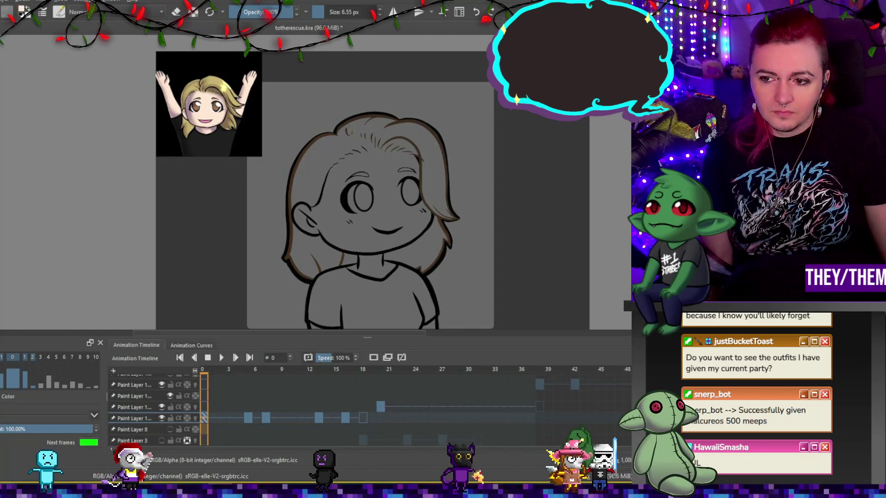
key(ctrl+z)
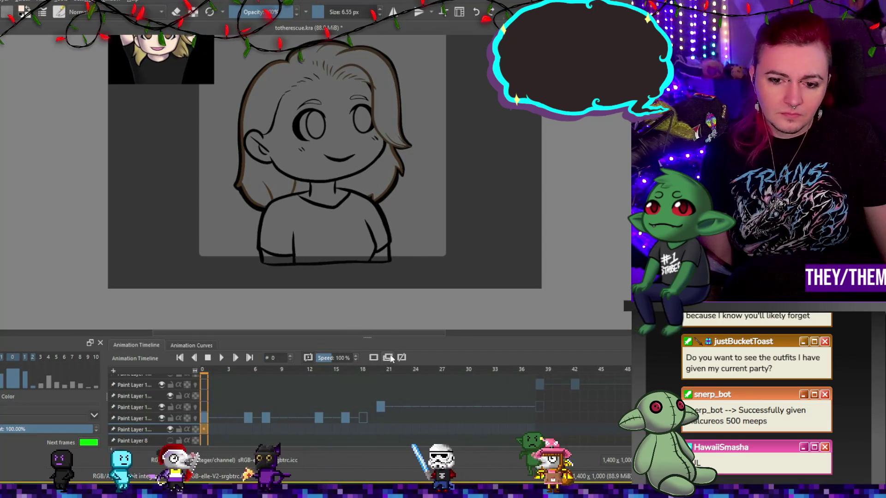
Step: Fill frame 0's neck below the chin, then frame 5's hand over the face, with skin colour
click(325, 193)
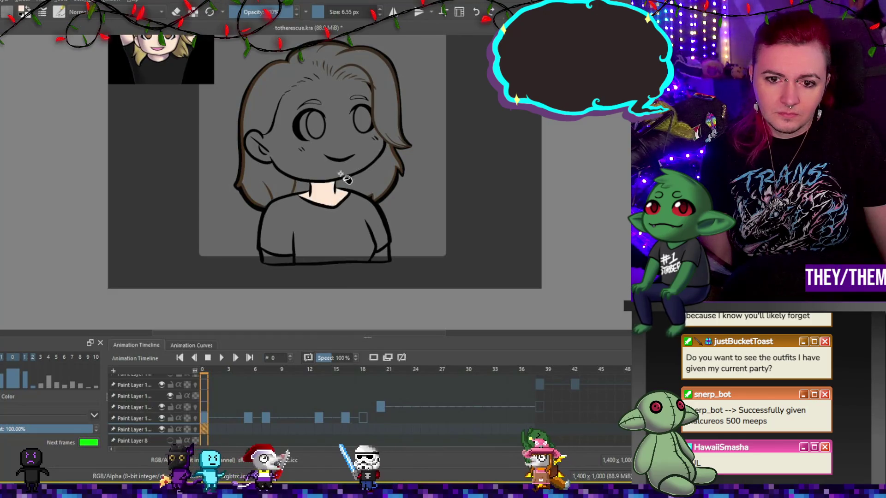
scroll(321, 203, up, 5)
scroll(322, 214, down, 3)
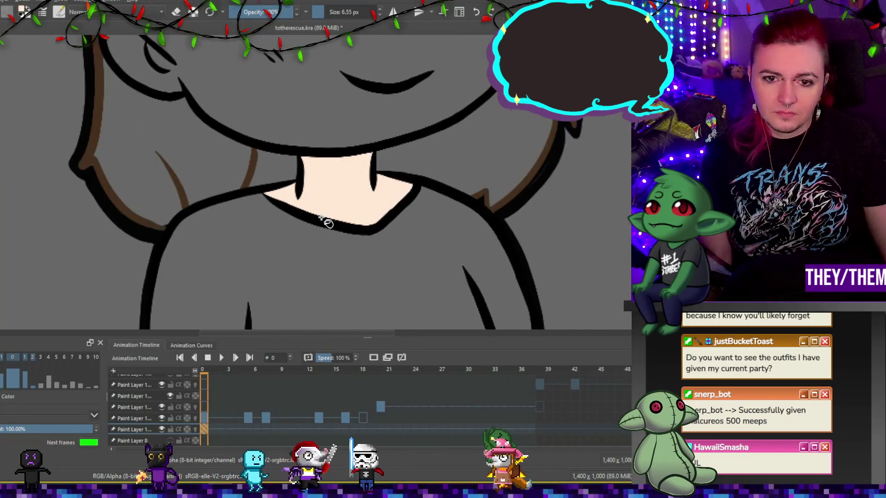
scroll(327, 221, up, 5)
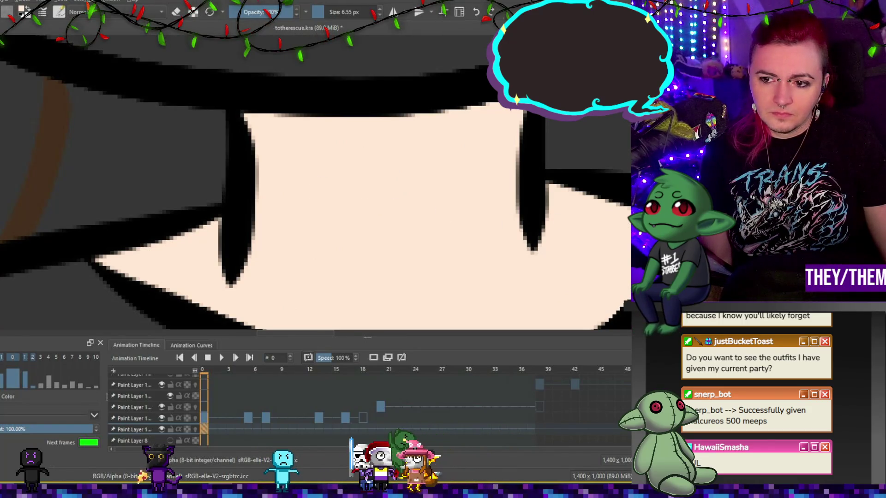
scroll(309, 168, down, 3)
scroll(308, 168, down, 3)
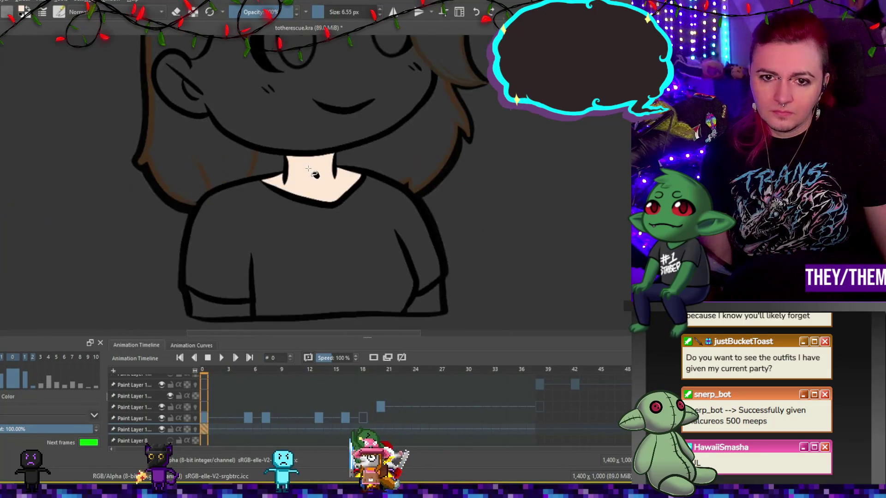
scroll(308, 169, down, 2)
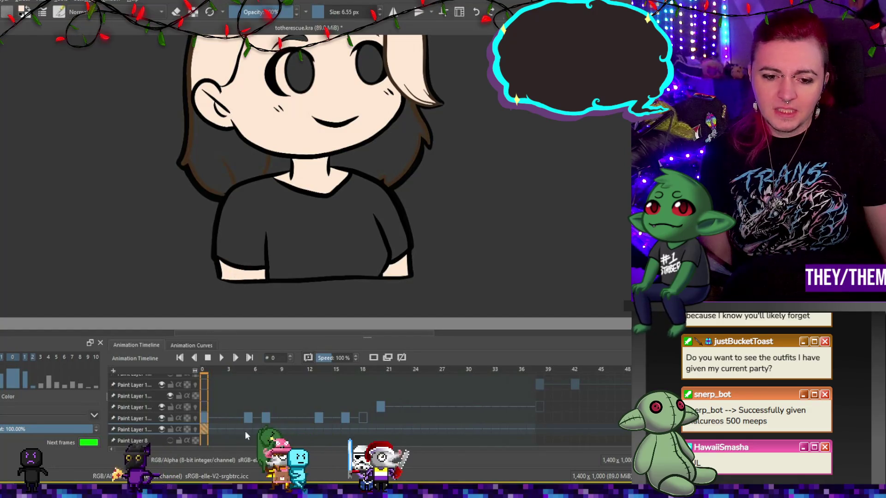
key(period)
click(368, 112)
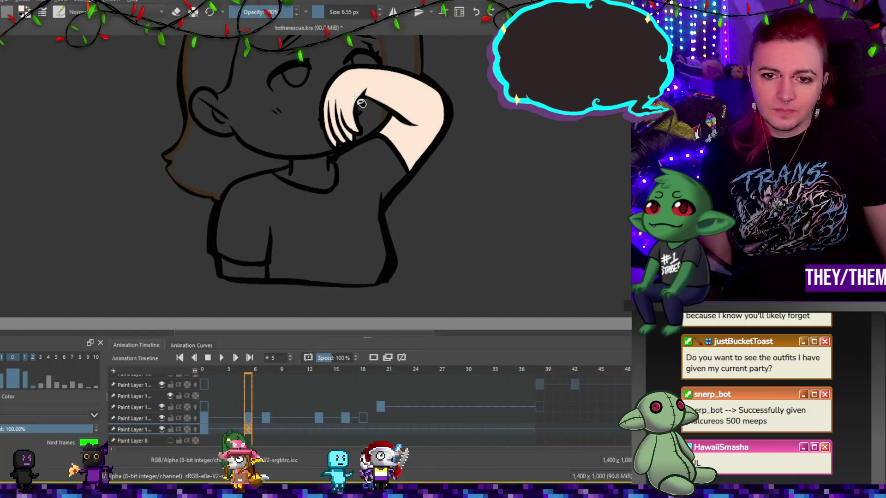
Step: Fill the face and neck on frame 5 with skin colour, undoing a dark fill over the raised fingers
click(277, 104)
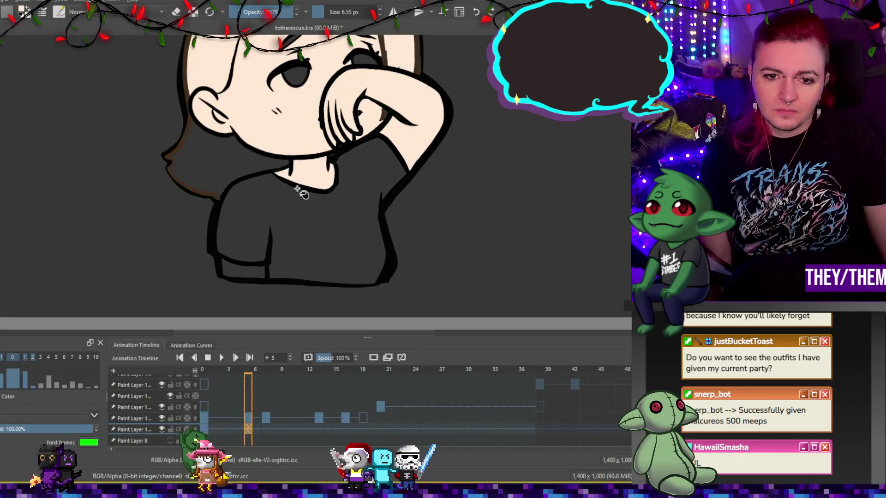
scroll(247, 276, down, 3)
scroll(315, 231, up, 1)
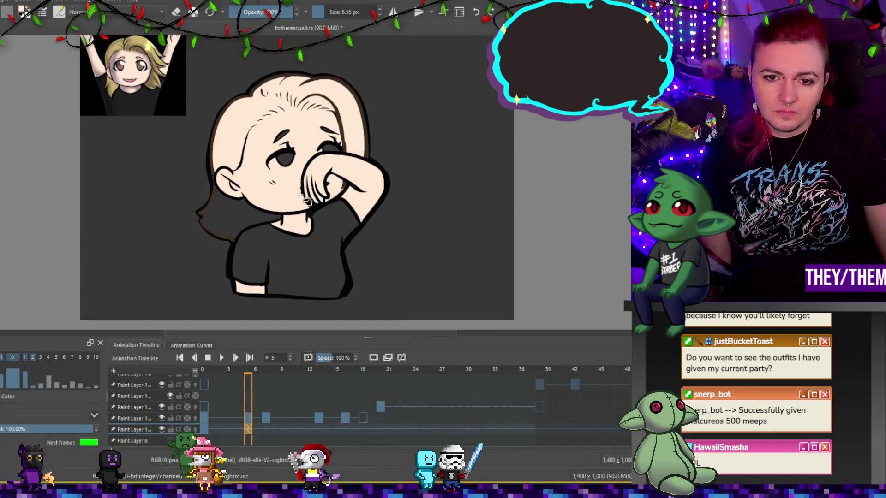
scroll(313, 233, up, 2)
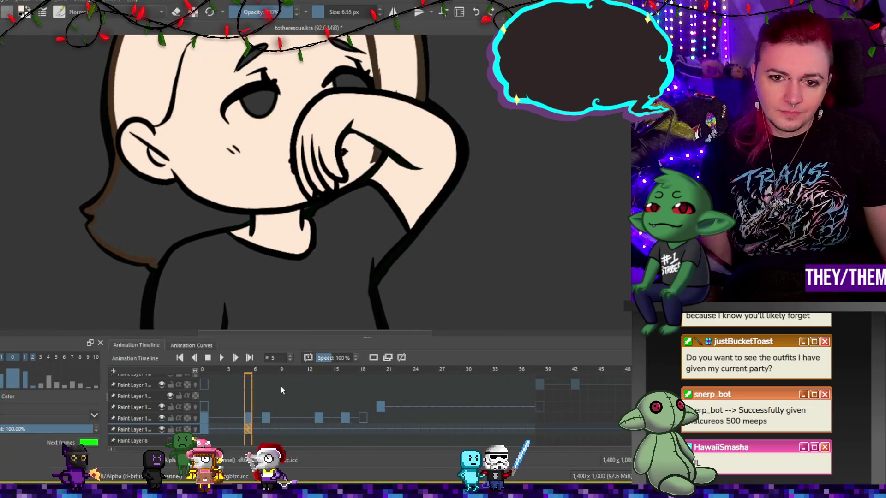
key(Right)
key(Right)
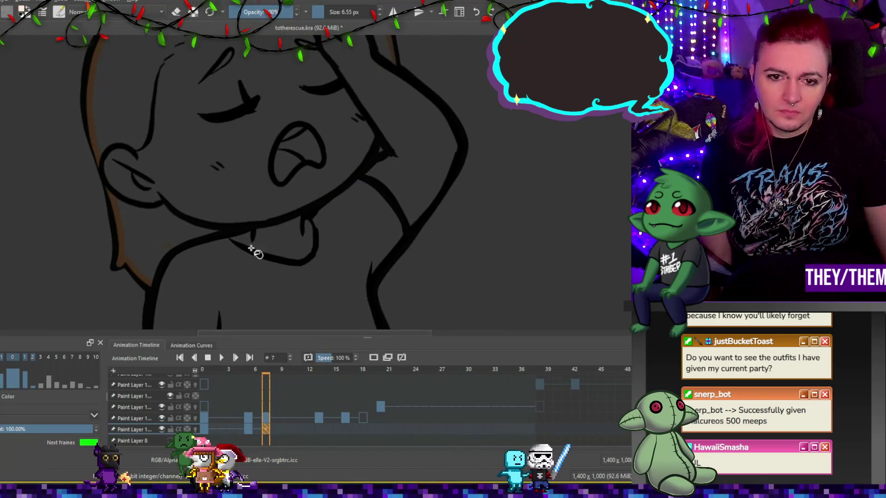
scroll(326, 245, down, 2)
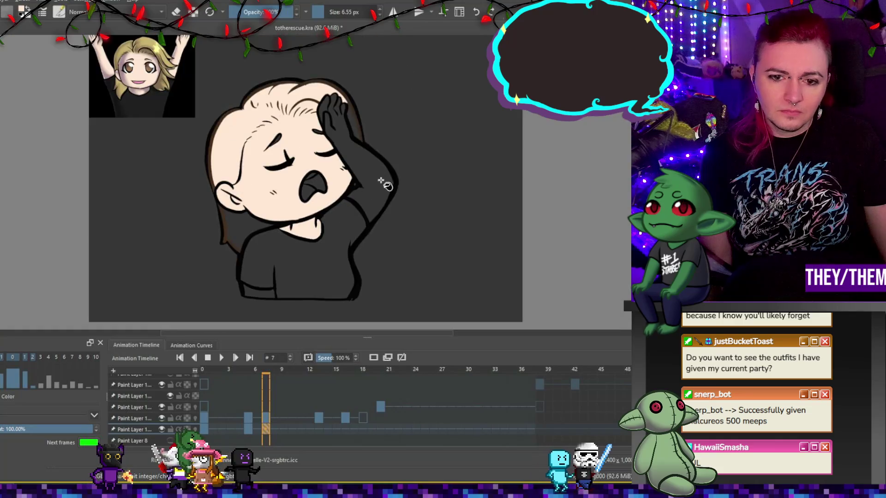
key(ctrl+z)
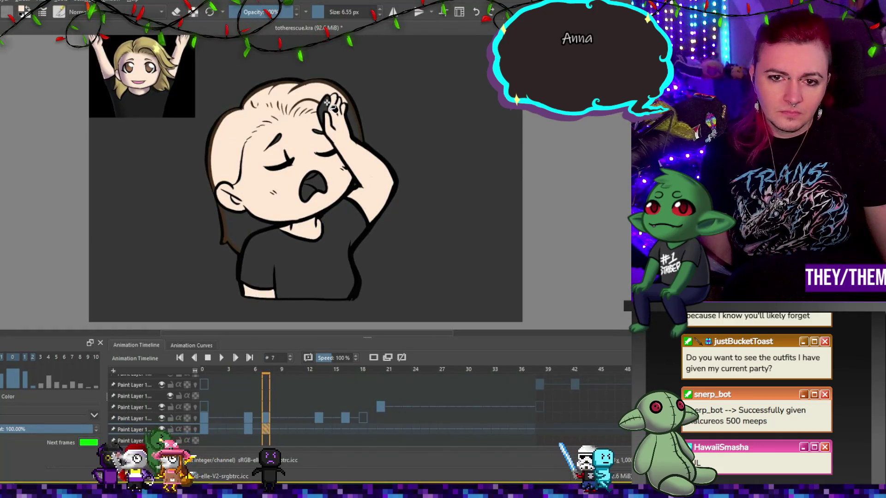
Step: On frame 13, turn off onion skinning and fill the face with skin colour
click(317, 429)
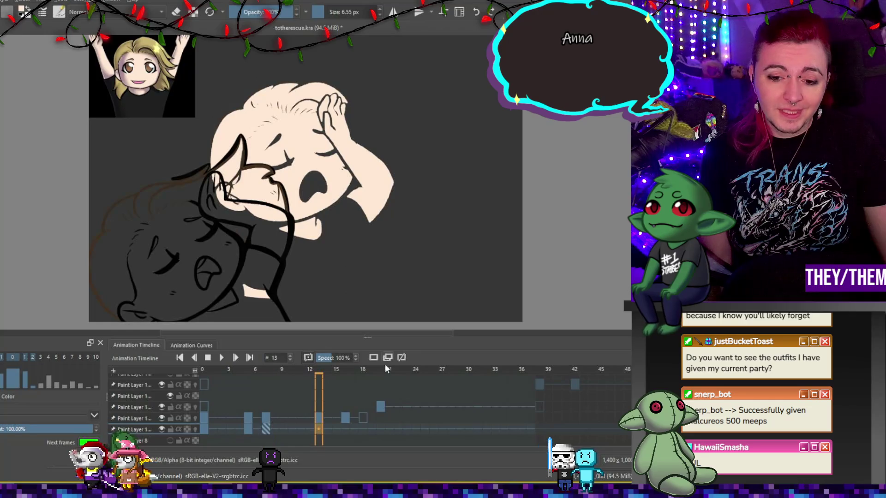
click(373, 357)
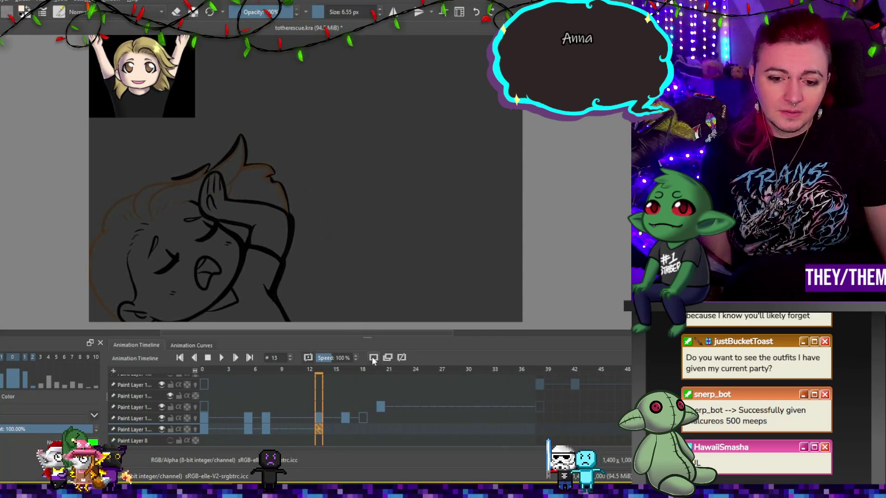
click(189, 302)
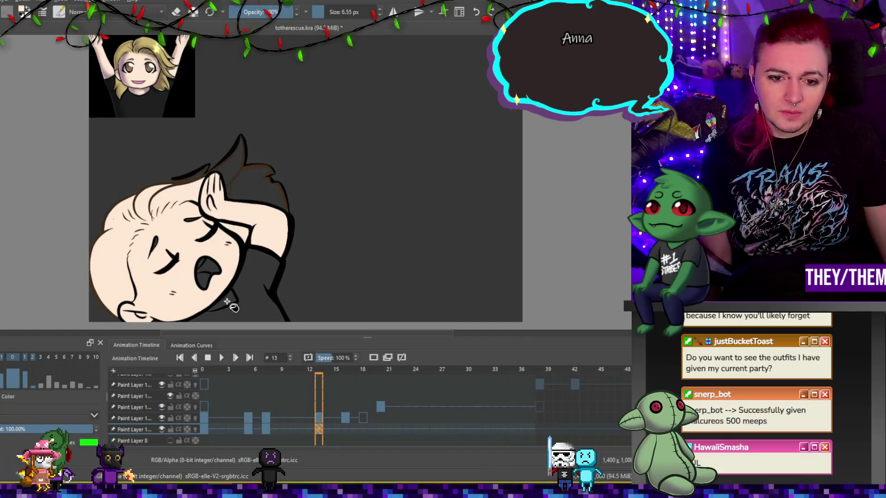
Step: Fill the head on both sides of the hand on frame 16, check frame 18, then return to frame 0
click(345, 430)
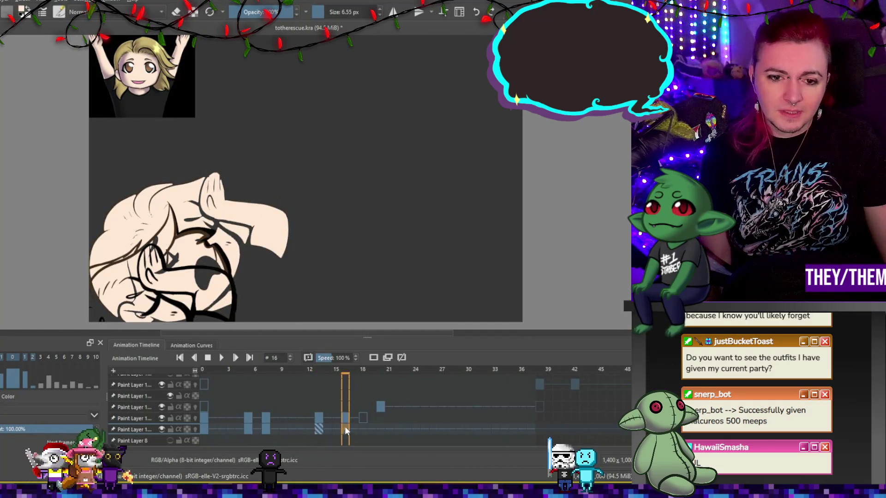
click(216, 289)
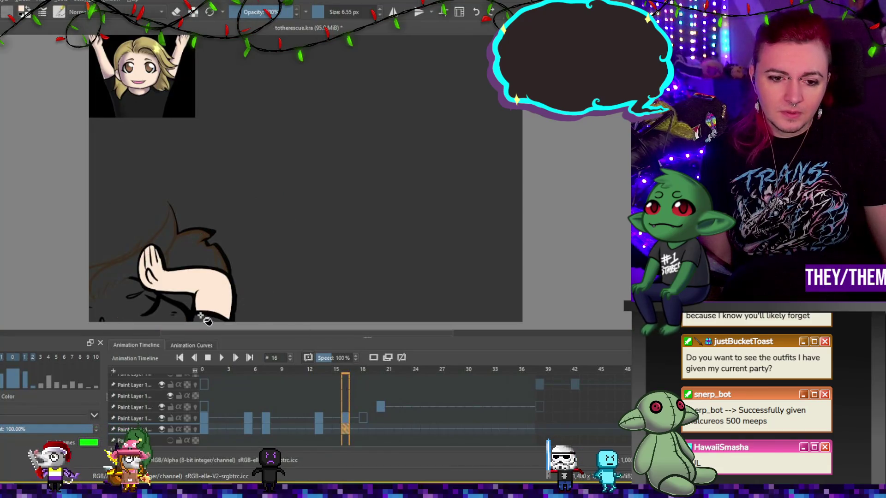
click(115, 298)
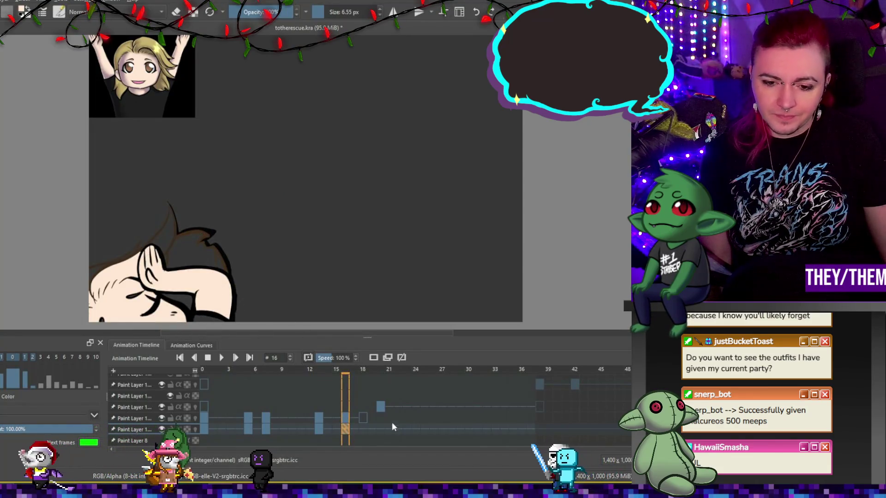
click(361, 429)
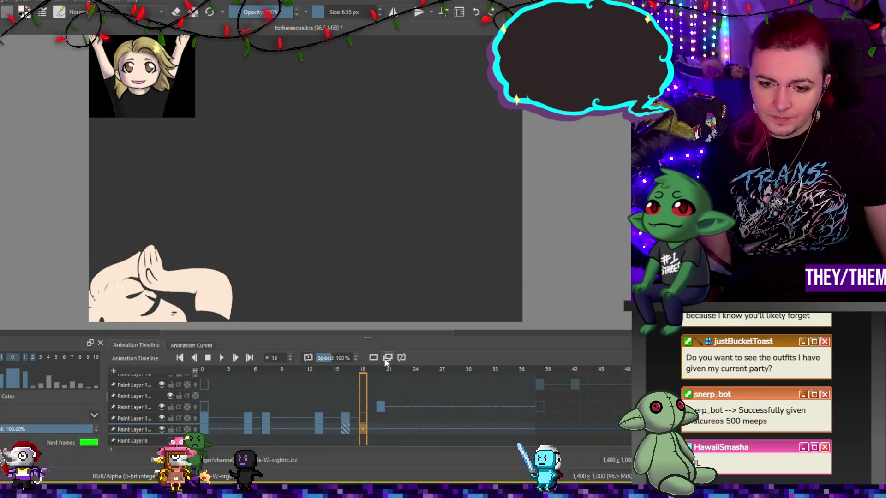
click(205, 430)
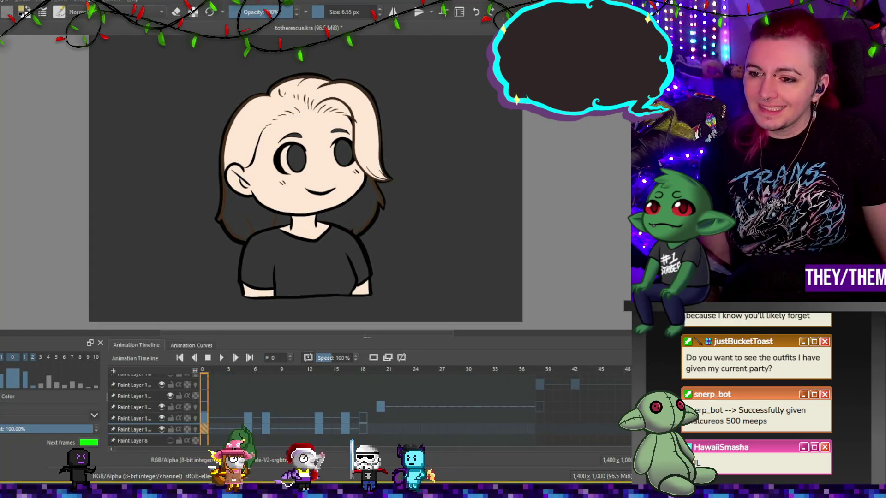
Step: Add a new paint layer and fill the forehead, lower-left and right-cheek hair blond on frame 0
key(Insert)
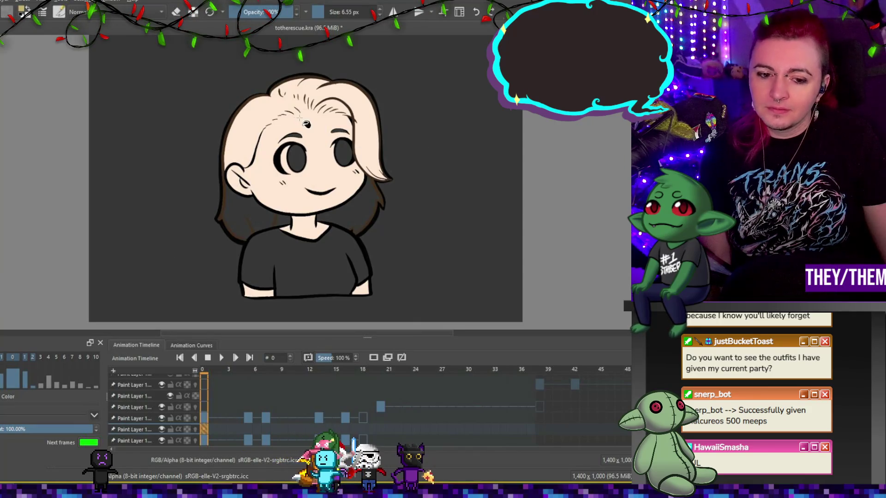
scroll(307, 124, up, 2)
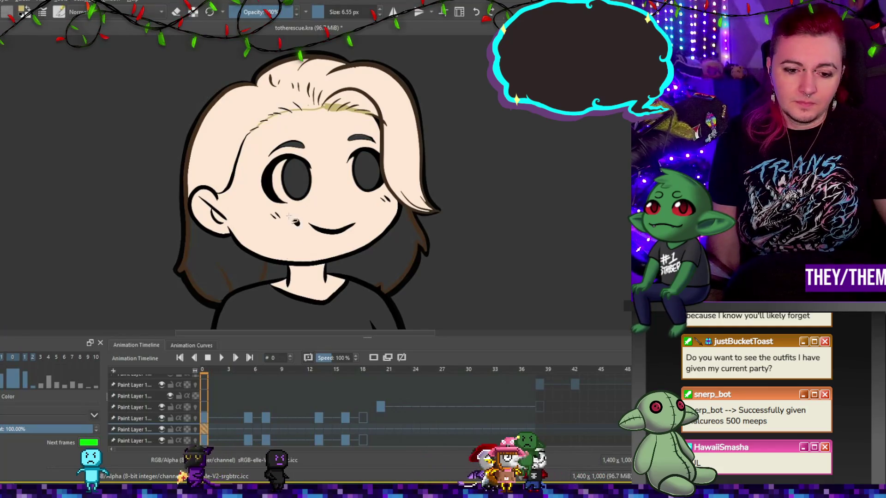
click(269, 99)
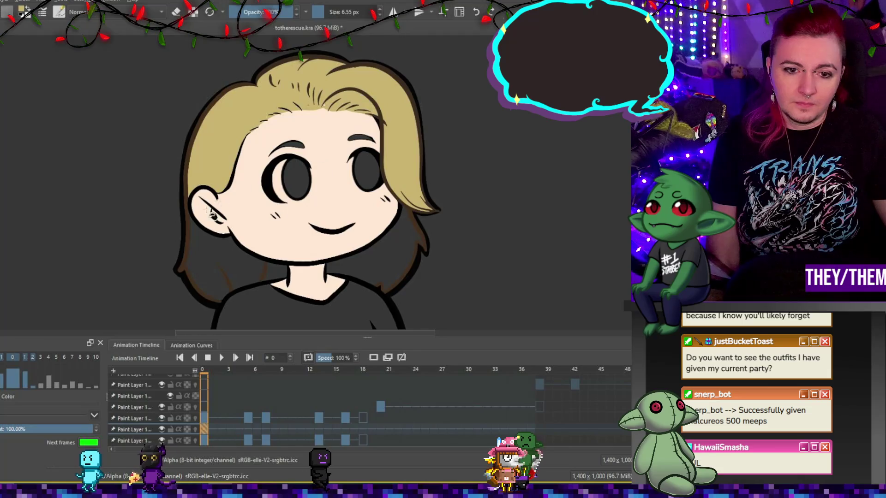
click(214, 258)
click(382, 238)
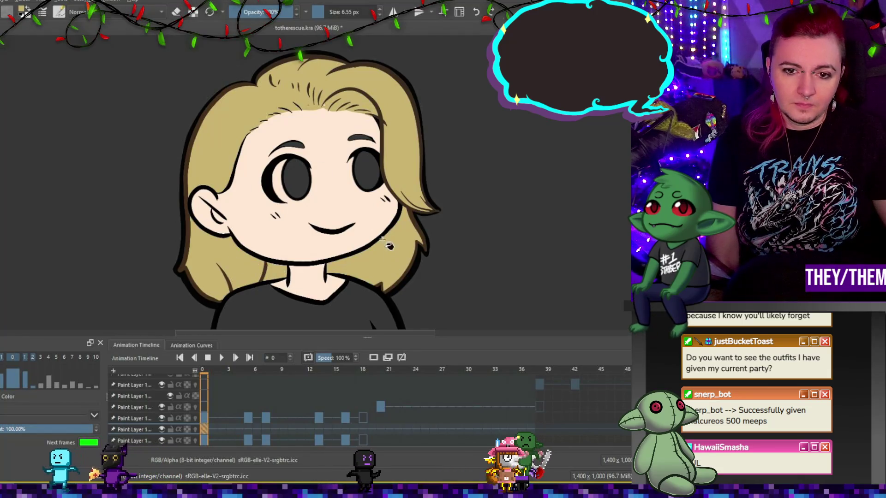
click(248, 426)
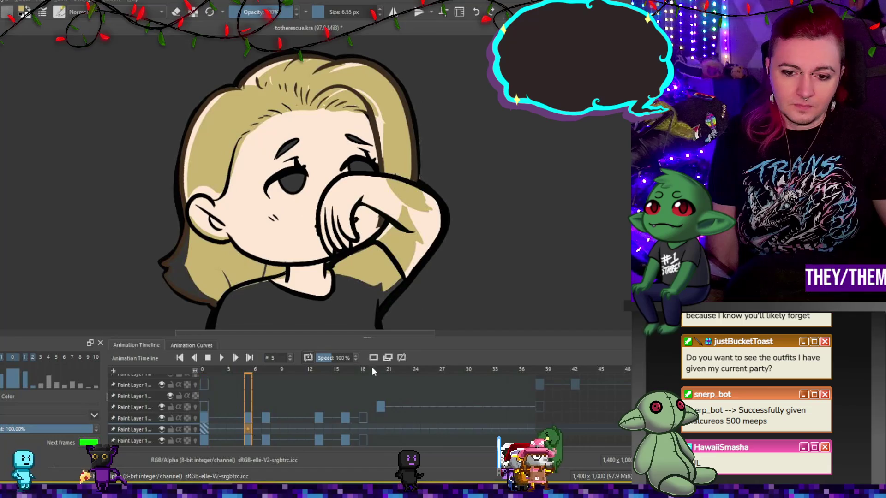
Step: Fill the frame 5 hair blond, undoing an empty colour frame created at frame 7
click(373, 358)
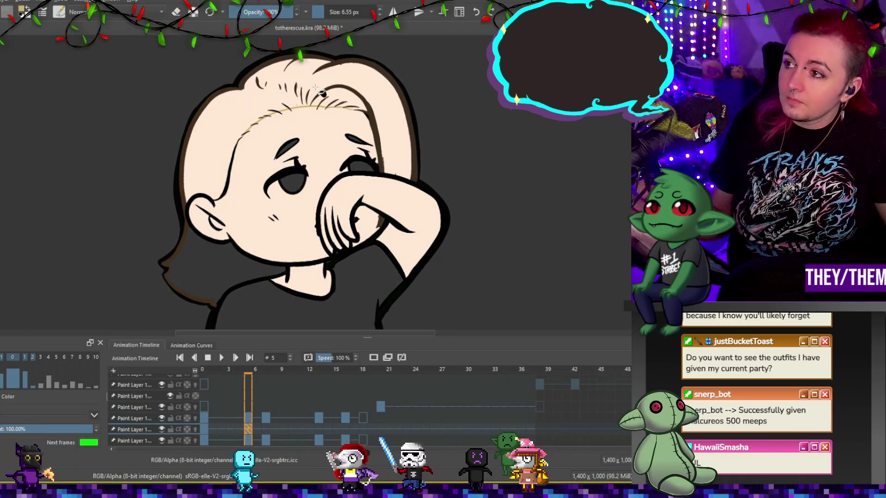
click(366, 144)
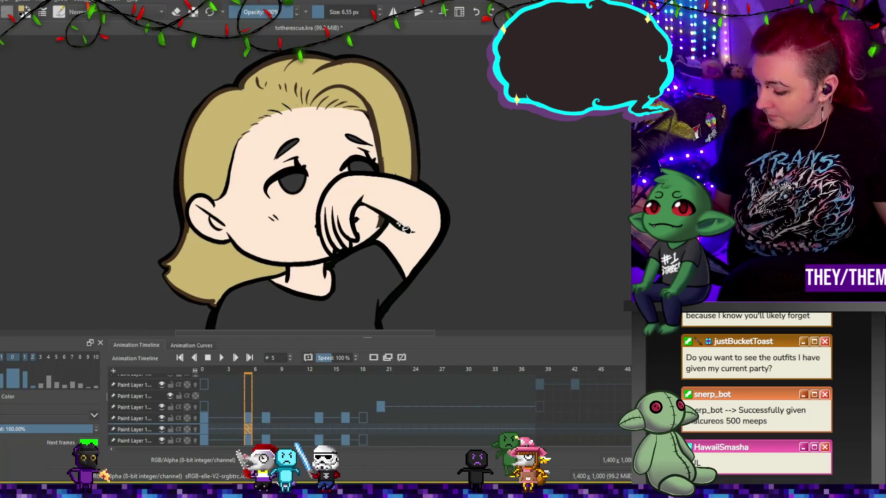
click(265, 429)
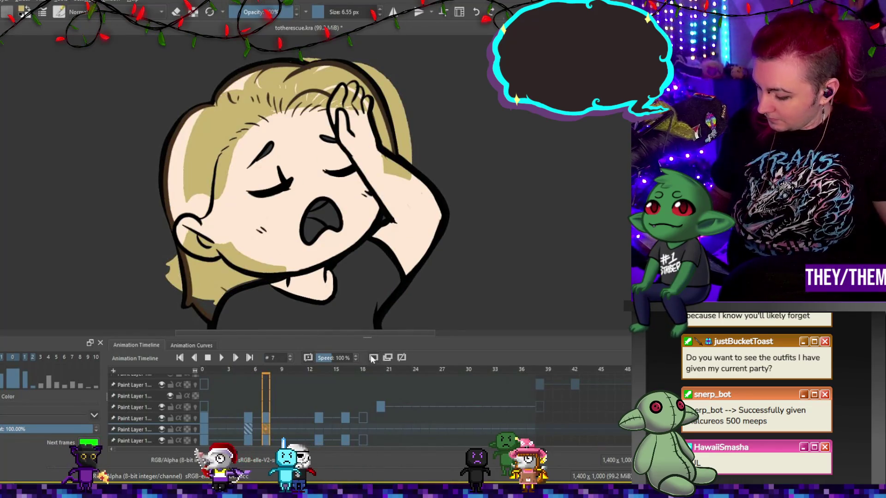
click(373, 132)
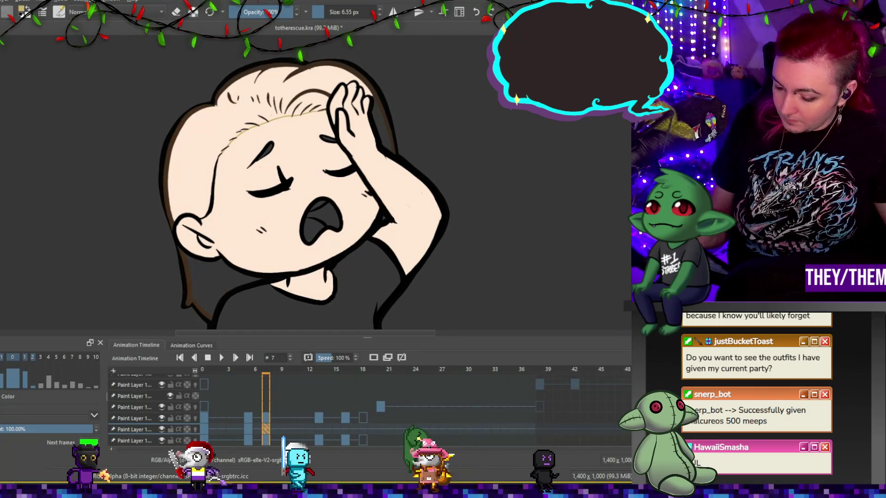
key(ctrl+z)
key(ctrl+z)
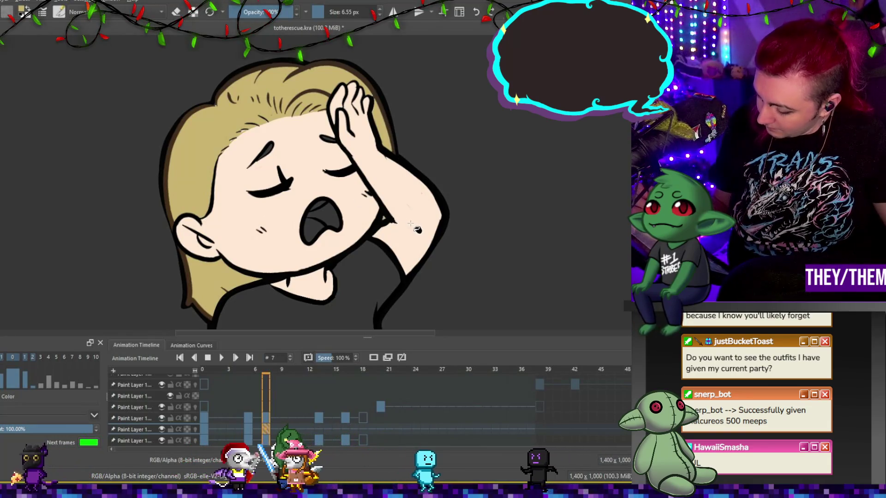
Step: Fill the upper hair, top spike, side gaps and left-side hair blond on frame 13, undoing a forehead fill
click(320, 429)
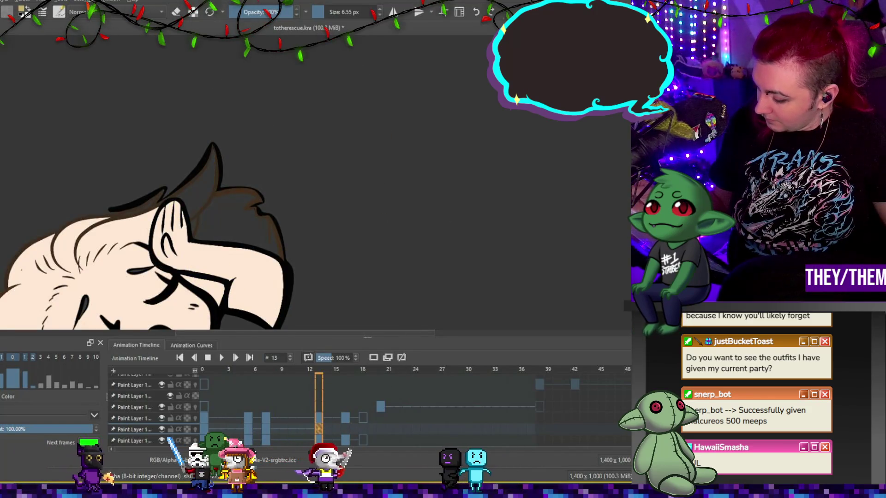
scroll(300, 185, down, 4)
click(231, 113)
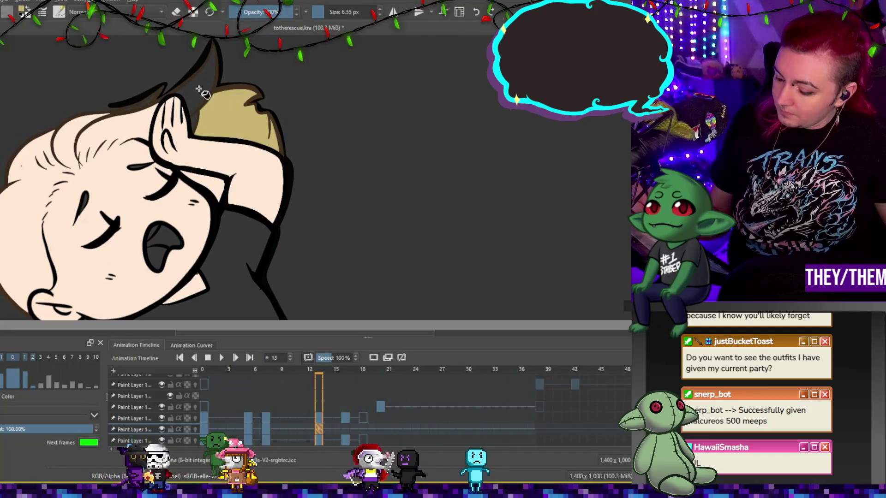
click(203, 74)
click(193, 122)
click(144, 122)
key(ctrl+z)
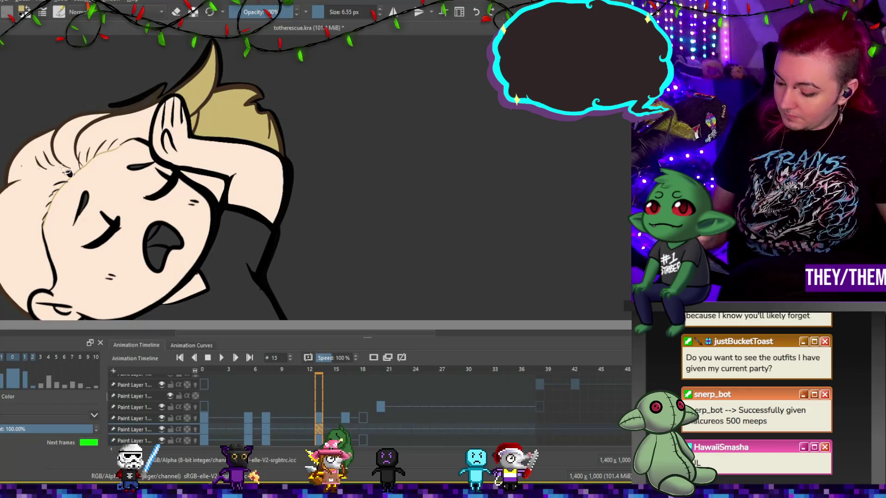
click(130, 129)
click(75, 146)
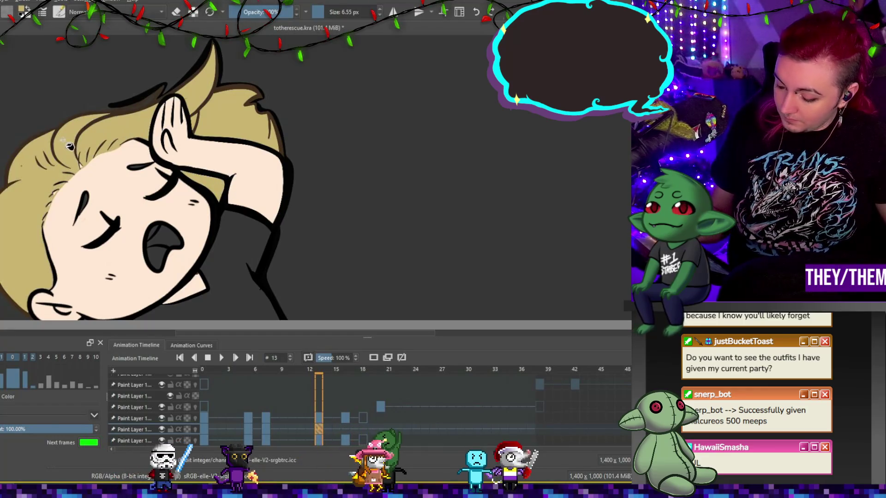
Step: Fill the right hair mass and left spike blond on frame 16, then zoom out
click(346, 428)
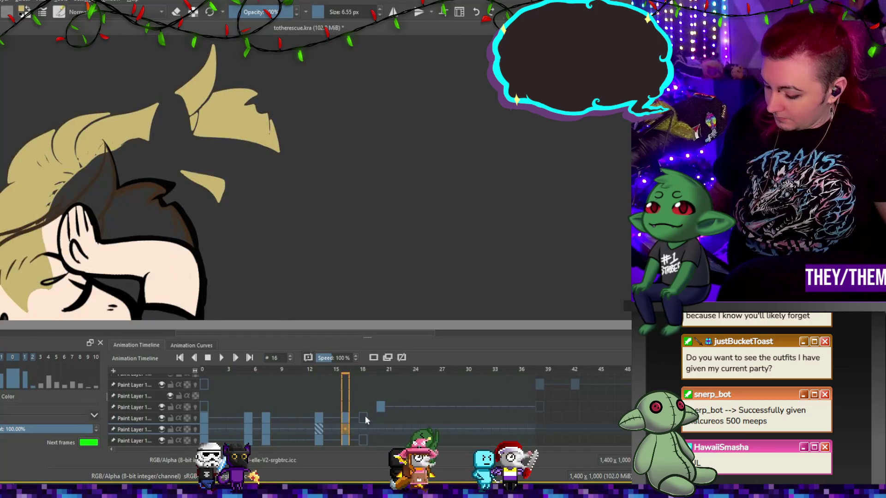
click(152, 210)
click(102, 184)
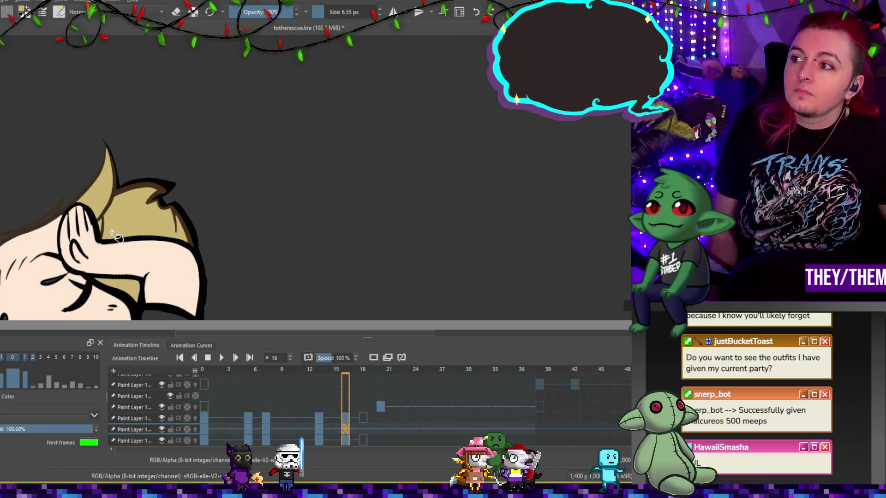
key(minus)
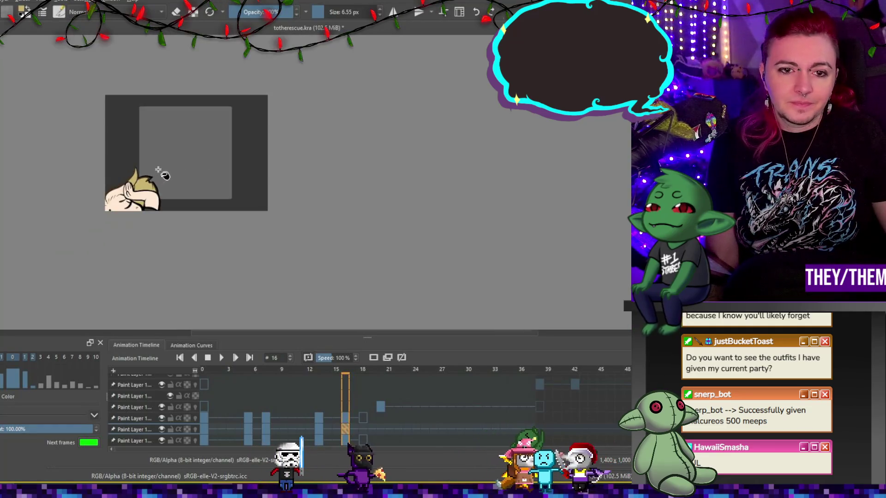
Step: Check frame 18, then return to frame 0 showing the smiling blond girl
click(366, 428)
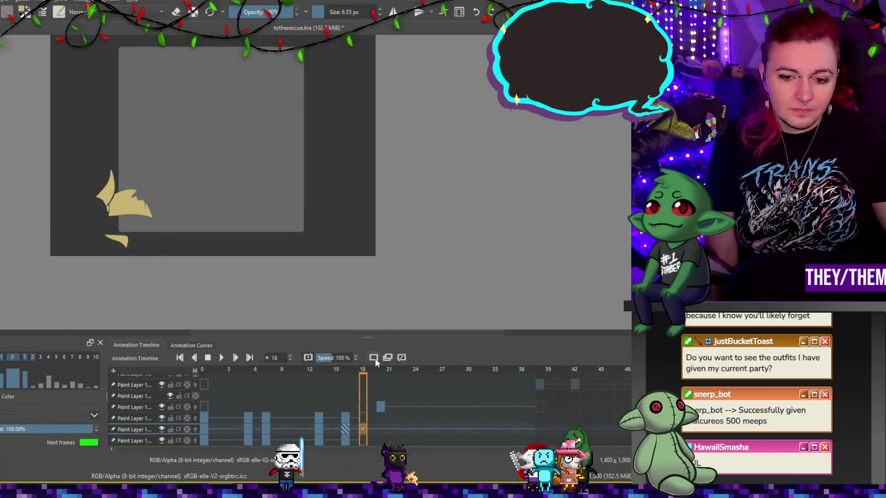
click(206, 429)
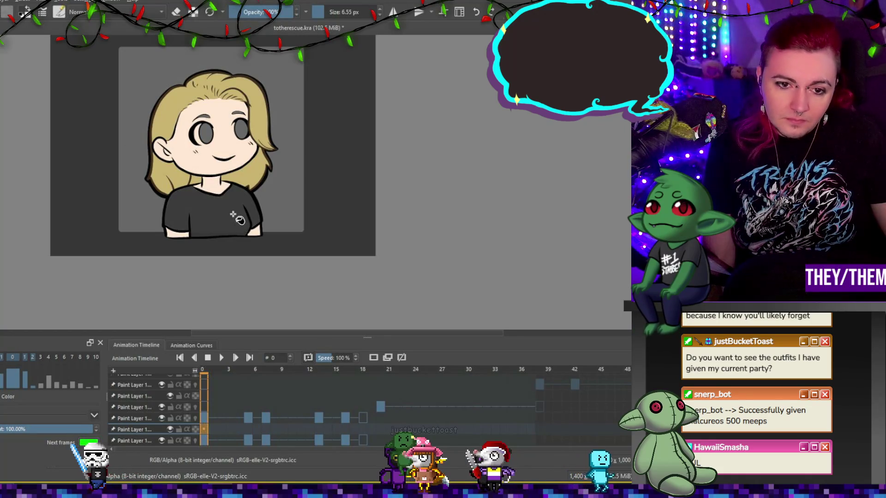
scroll(196, 237, up, 2)
Step: Fill the frame-0 shirt a darker charcoal grey after undoing a first dark fill
key(ctrl+z)
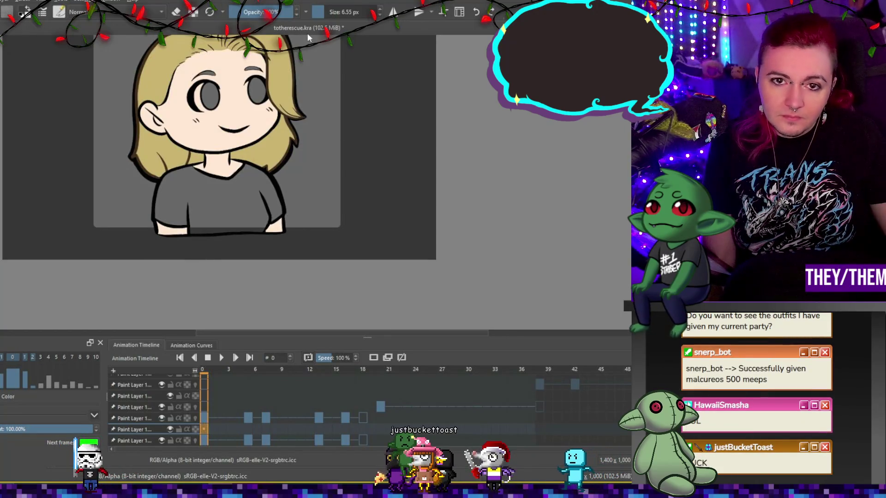
click(242, 215)
scroll(242, 214, up, 3)
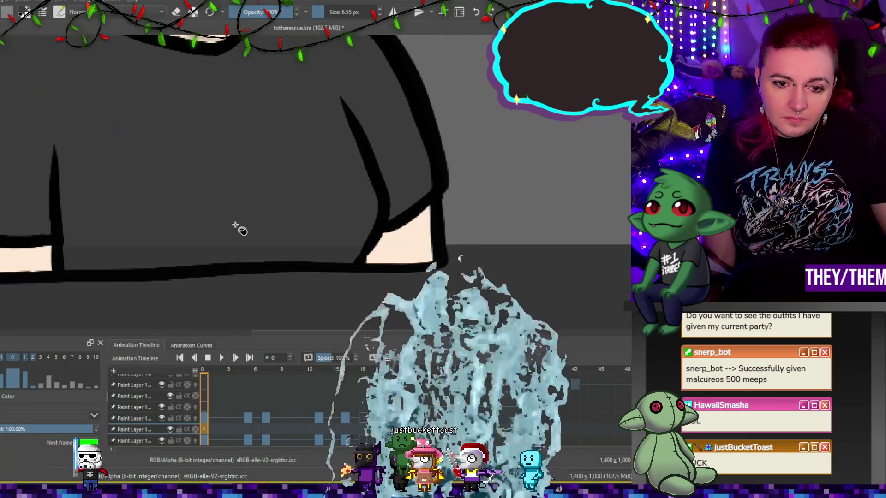
scroll(338, 203, down, 2)
key(ctrl+z)
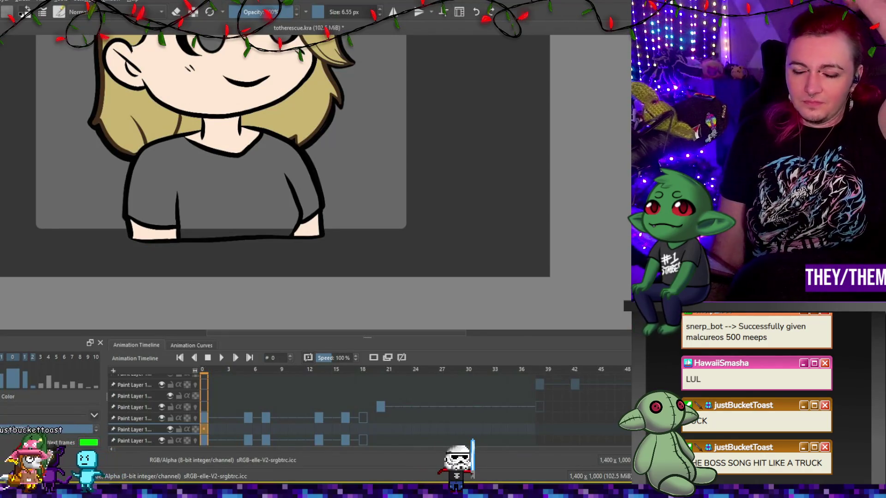
key(minus)
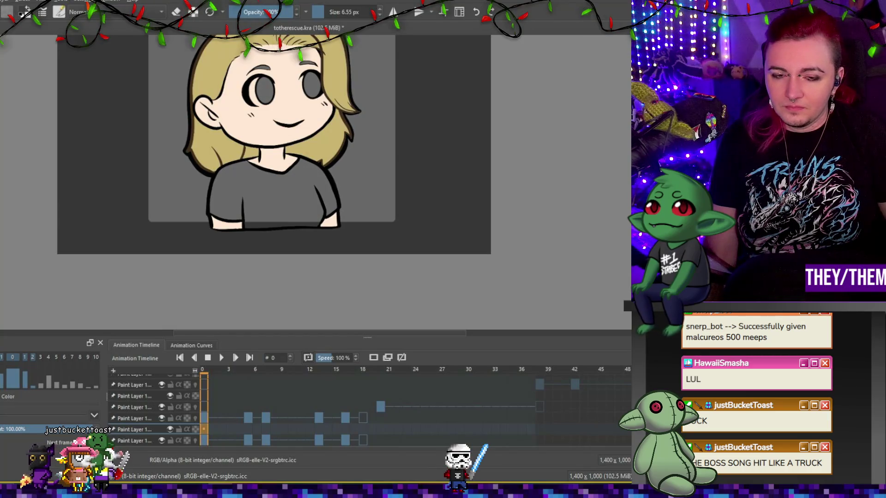
click(255, 199)
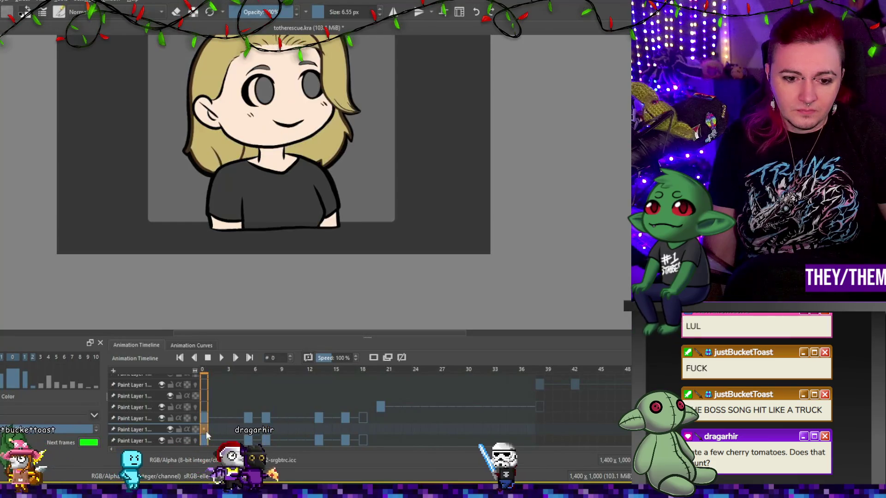
Step: Fill the frame 5 shirt dark grey, redoing a misplaced first fill
click(247, 429)
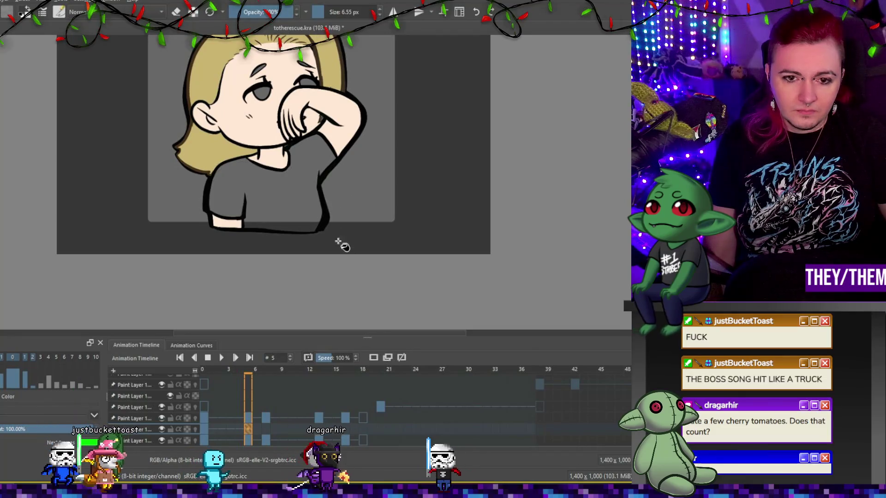
click(289, 180)
key(ctrl+z)
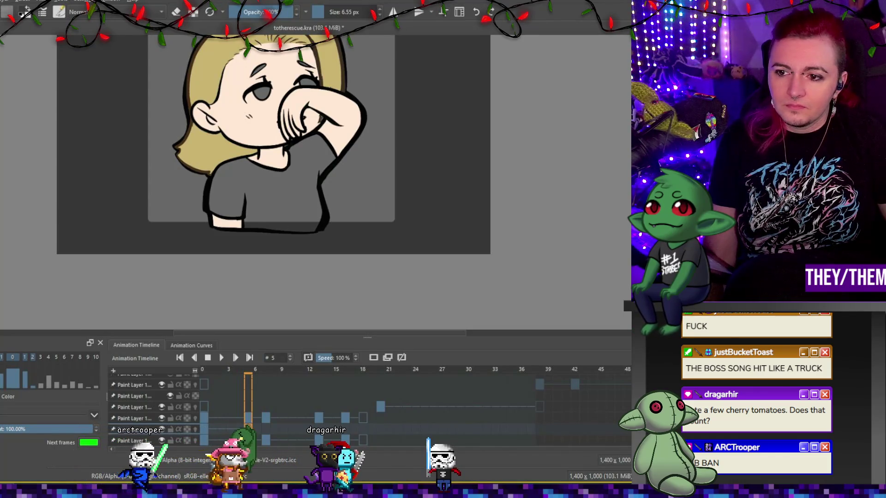
click(298, 204)
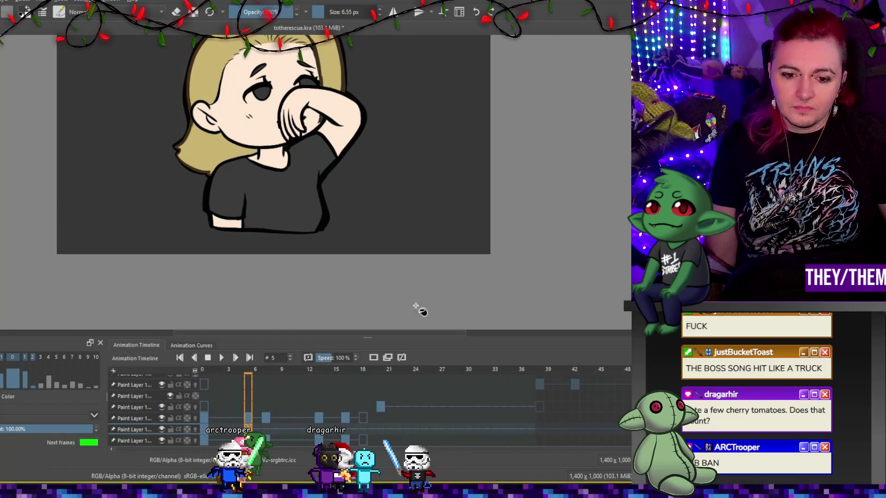
Step: Step through frames 0 and 7 to frame 13 and repaint part of the raised arm
key(Left)
key(Left)
key(Left)
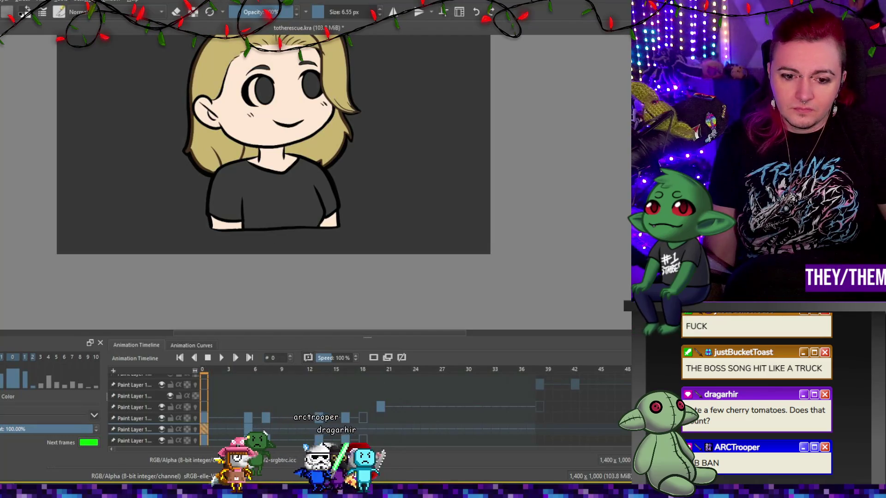
click(266, 431)
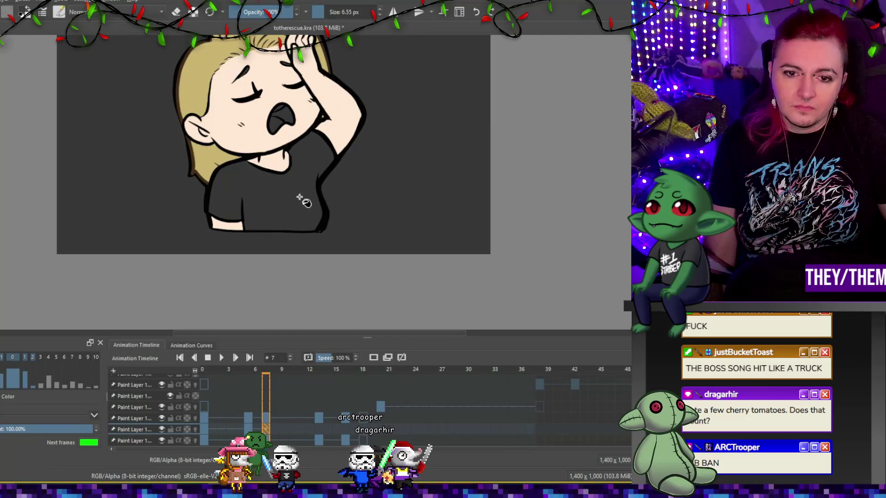
click(319, 429)
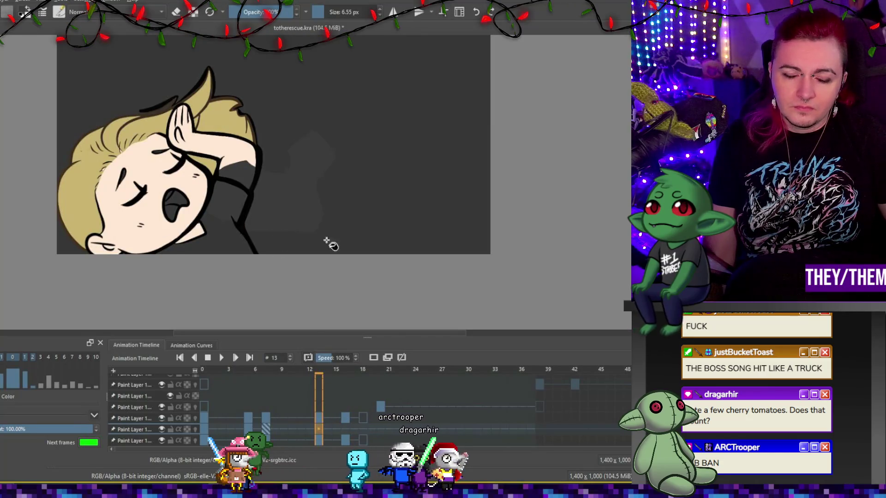
drag(251, 161, 223, 189)
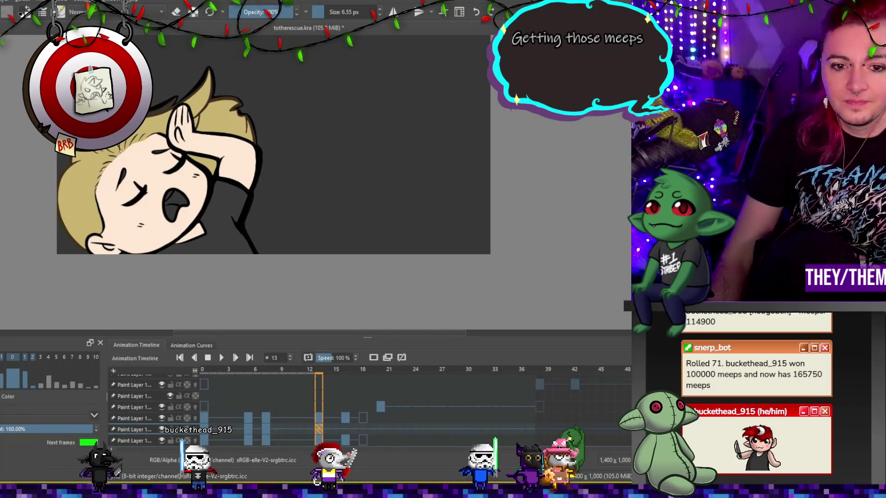
Step: Step through frames 0 and 5 to frame 7's open-mouth facepalm and zoom in on the mouth
scroll(272, 152, up, 2)
scroll(272, 152, down, 5)
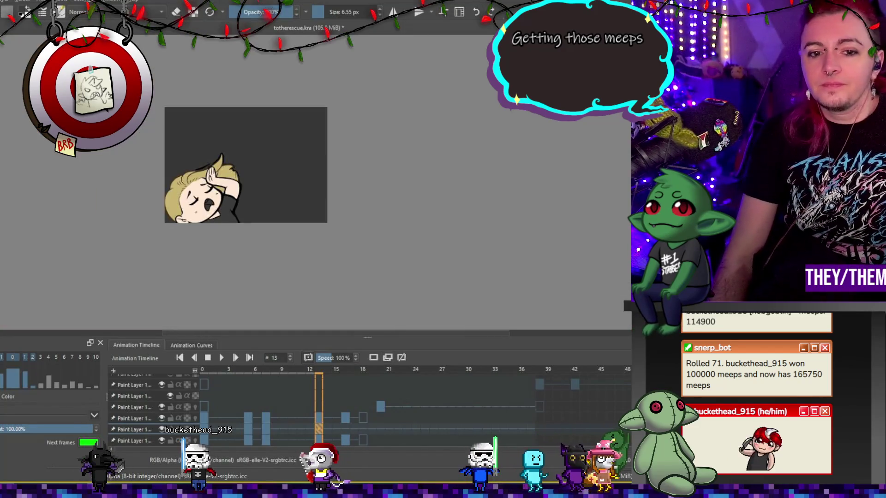
scroll(273, 152, up, 3)
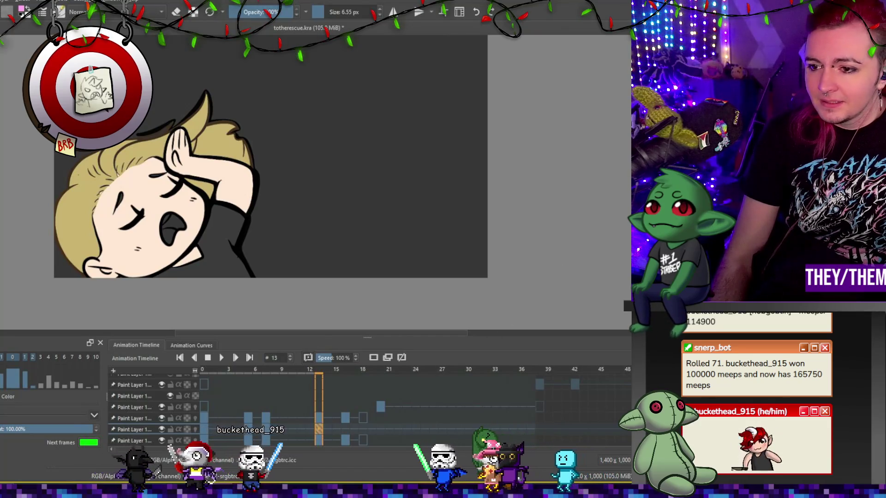
scroll(328, 391, down, 1)
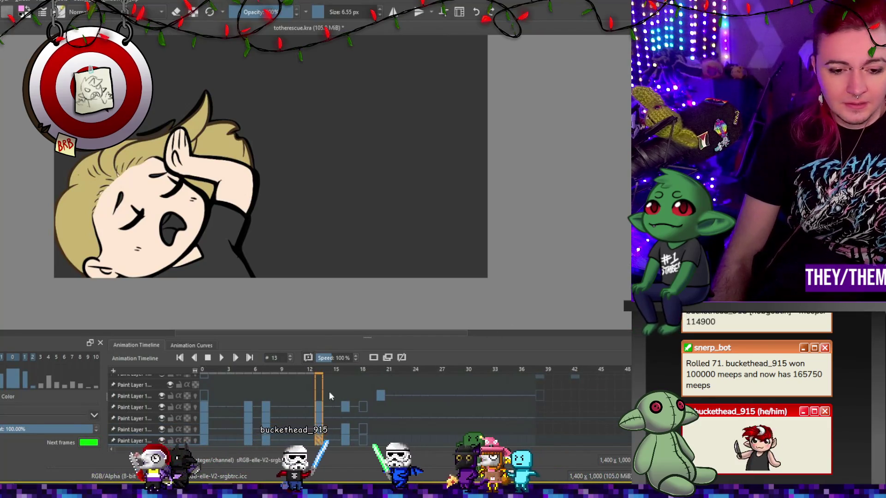
click(222, 424)
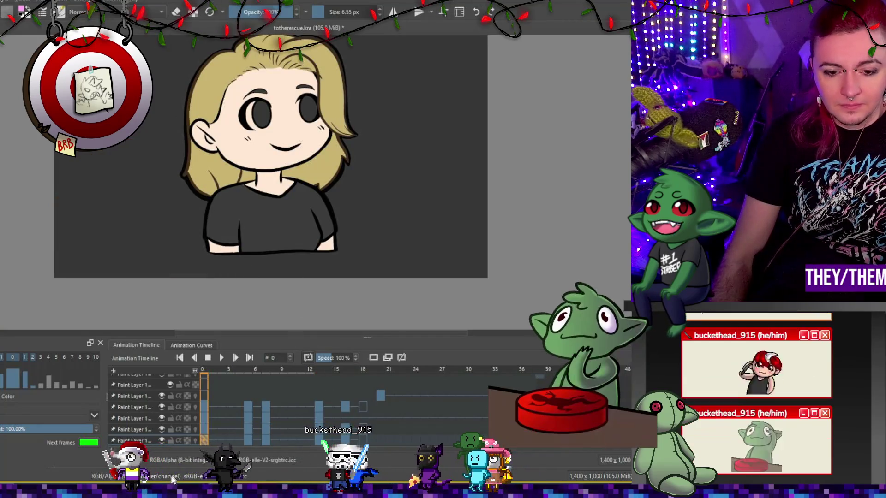
click(248, 433)
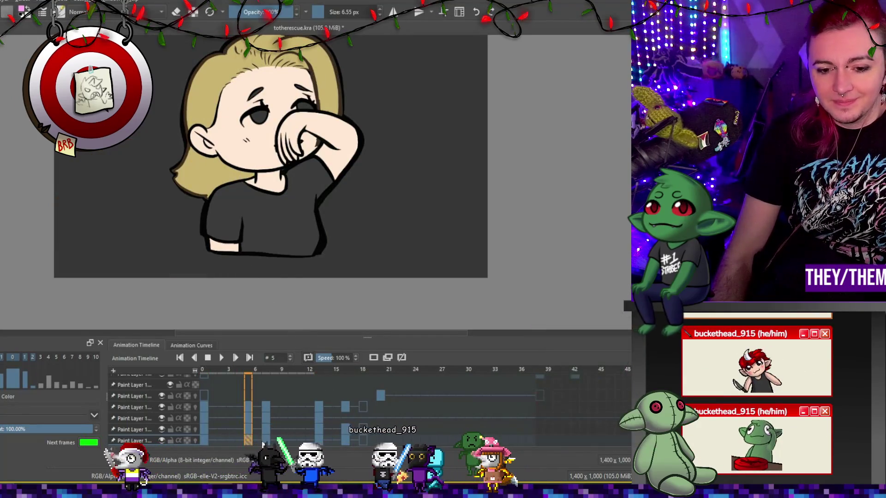
click(265, 433)
scroll(277, 146, up, 3)
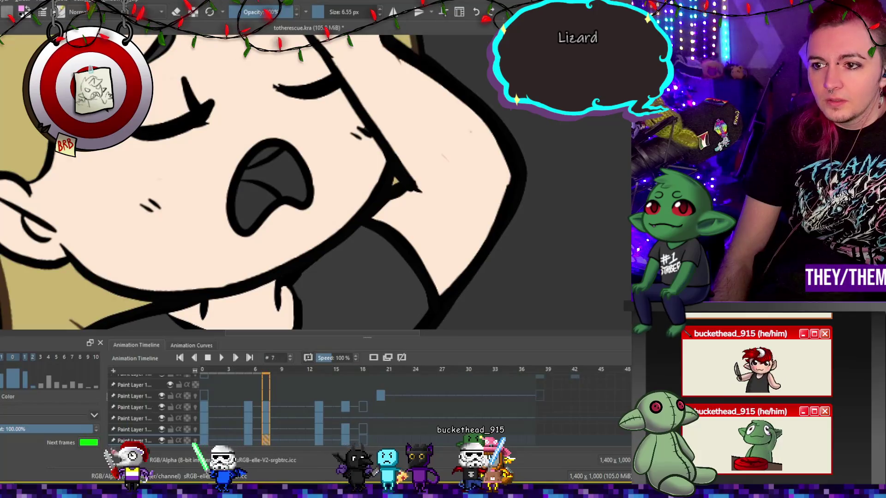
Step: Fill the frame-7 mouth: pink tongue, darker pink interior and white teeth
click(261, 196)
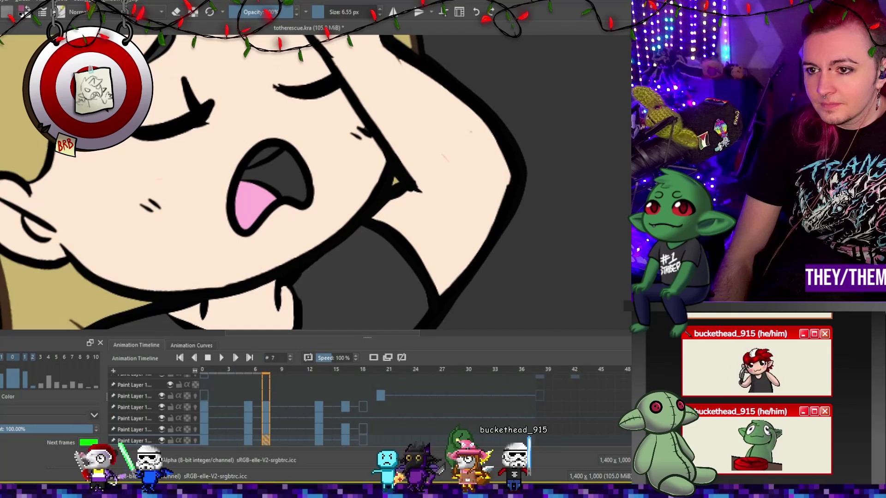
click(307, 179)
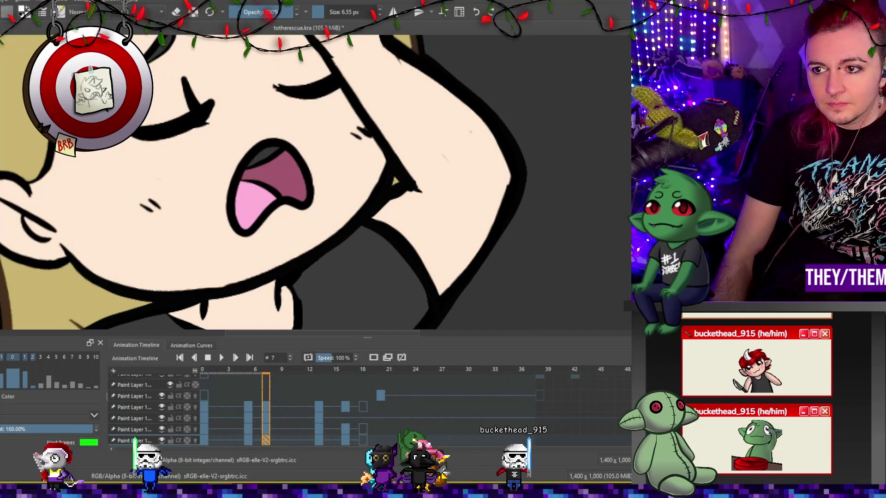
click(273, 147)
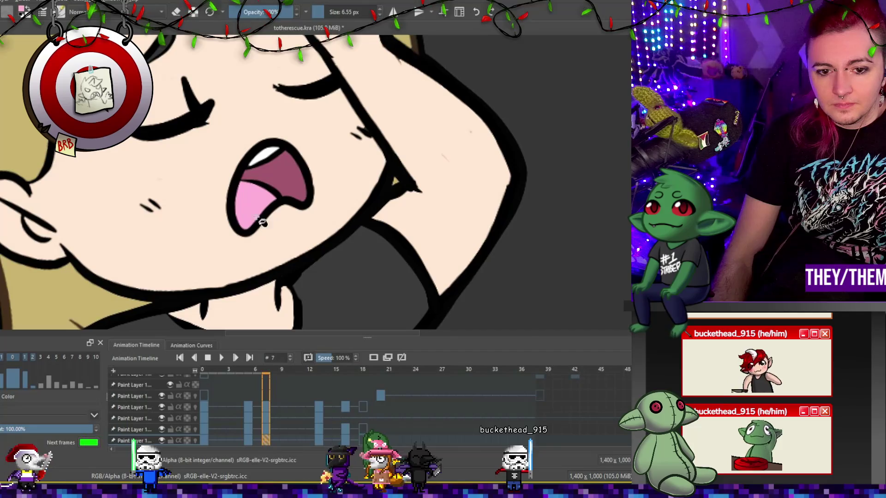
Step: Fill the tongue pink on the frame-13 drawing
click(318, 407)
scroll(222, 237, down, 5)
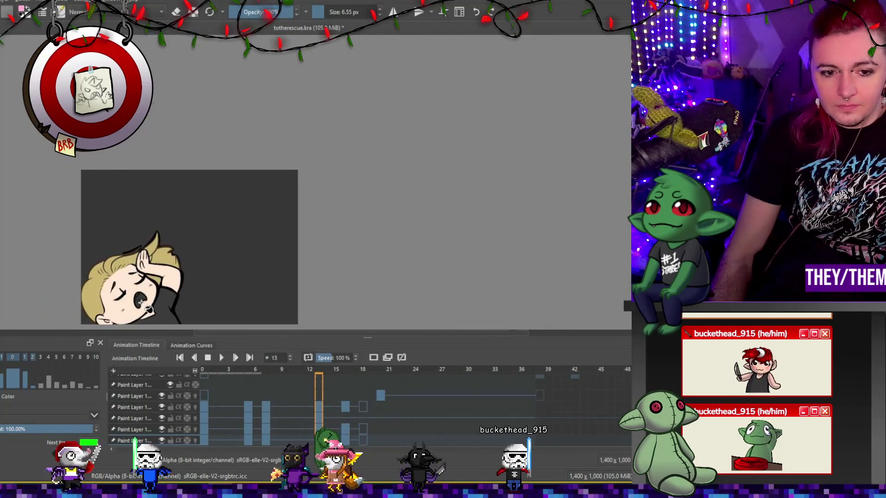
scroll(140, 300, up, 8)
click(139, 300)
Step: Compare the mouth colouring on frames 7 and 13, ending on frame 13
click(266, 407)
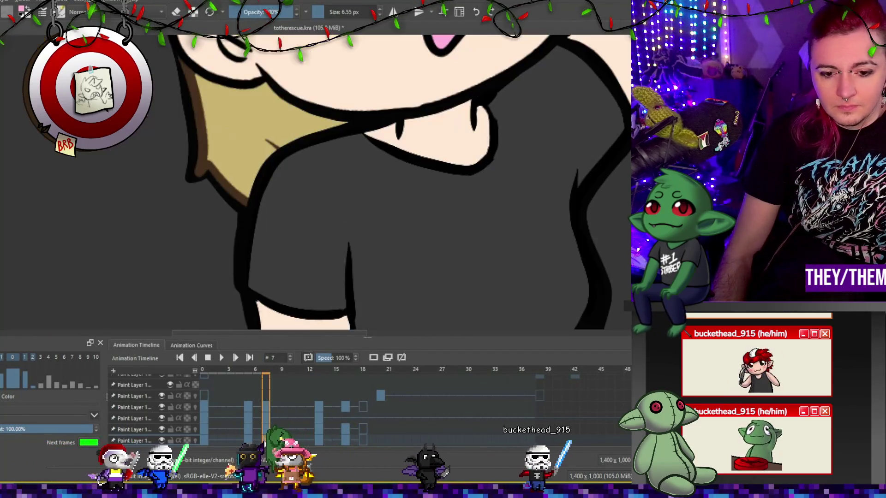
scroll(406, 161, down, 5)
scroll(500, 83, up, 4)
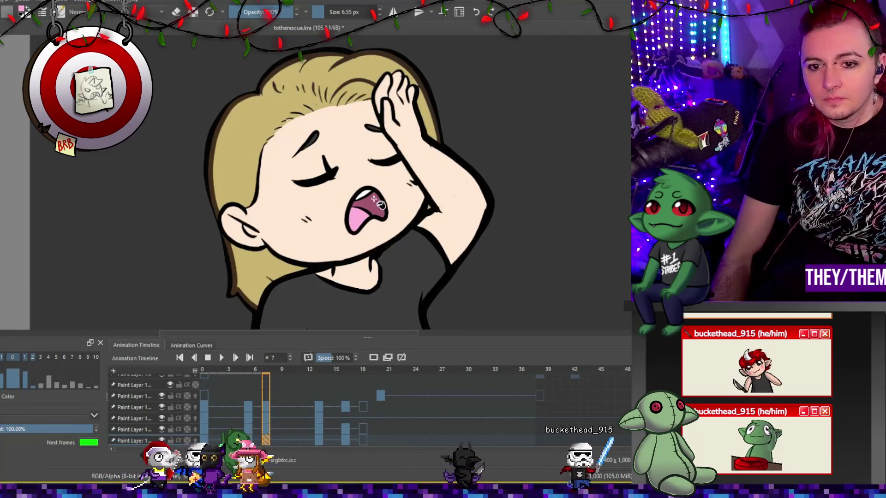
click(319, 440)
scroll(257, 211, down, 2)
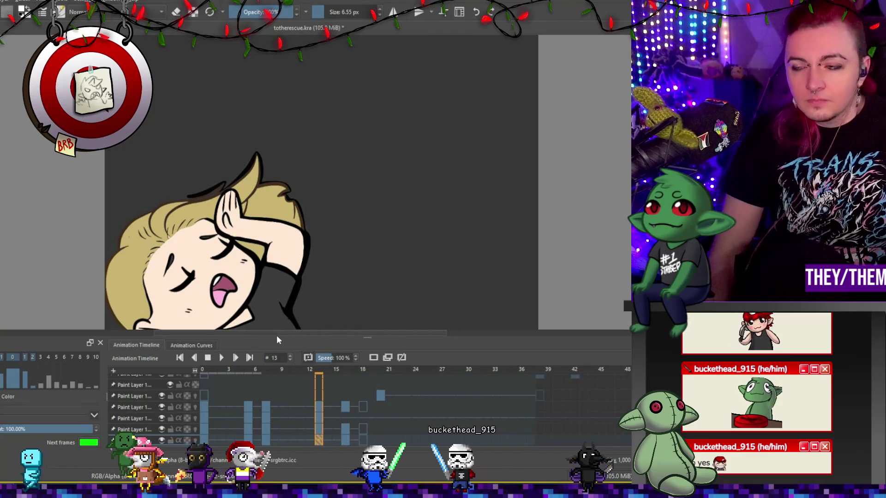
scroll(210, 238, up, 2)
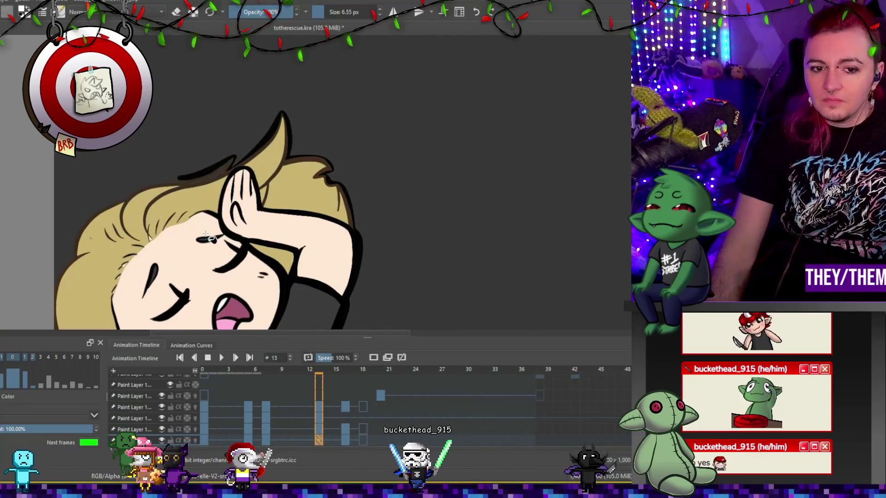
scroll(209, 238, down, 4)
scroll(240, 256, up, 2)
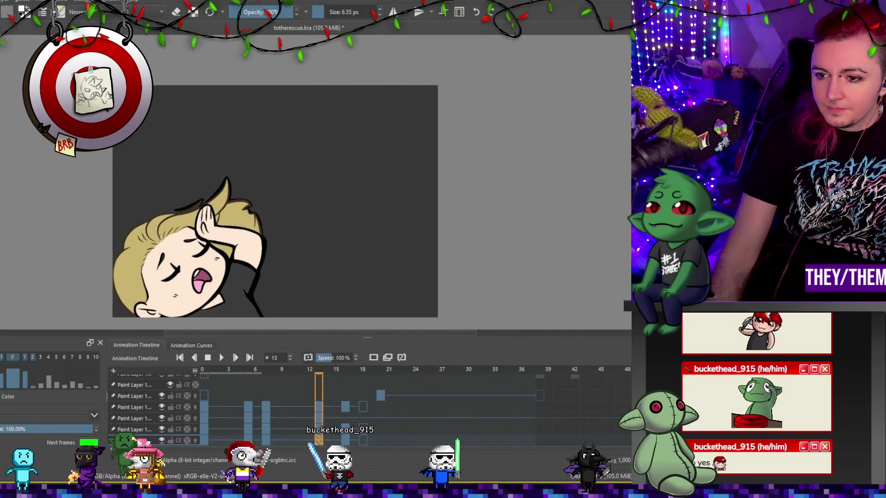
scroll(362, 207, up, 1)
scroll(302, 212, down, 2)
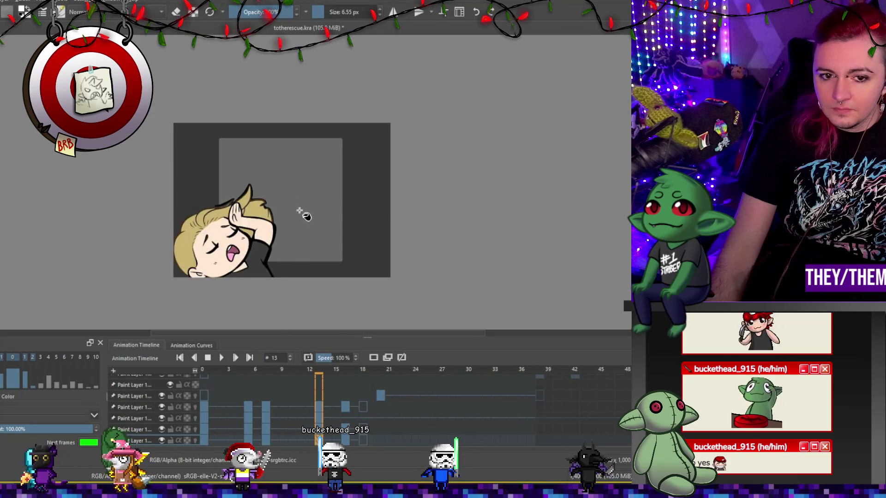
Step: Pan over the drawing and flip between frames 0 and 16, settling on frame 0's smiling face
scroll(273, 222, up, 3)
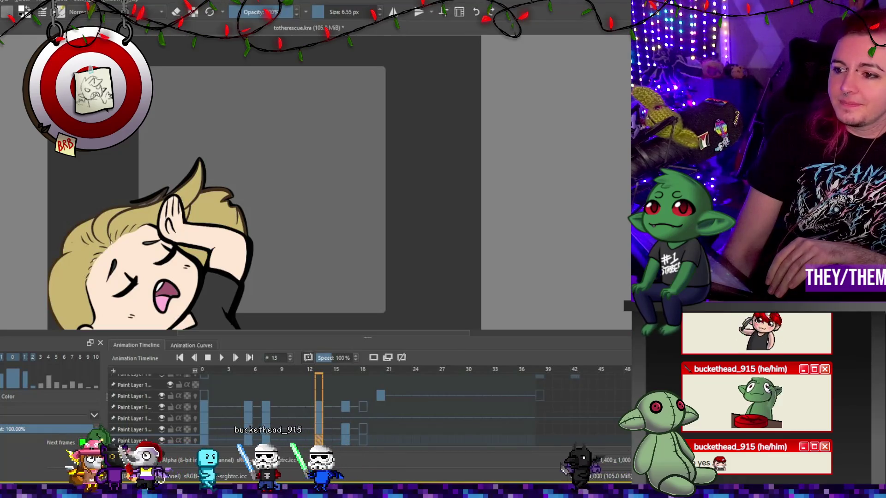
drag(378, 231, 263, 212)
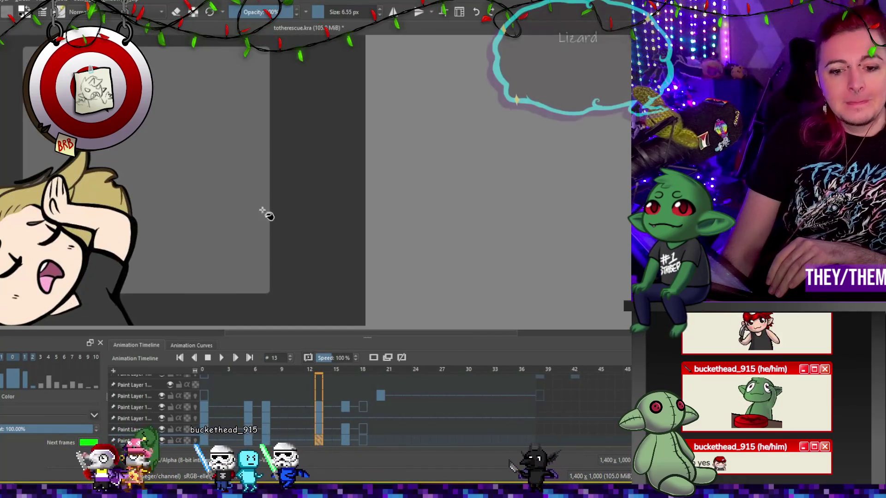
click(347, 441)
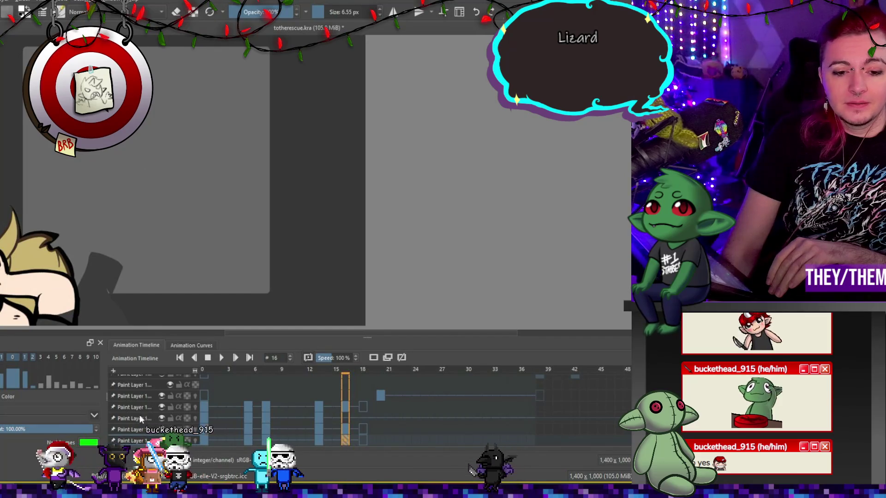
click(204, 418)
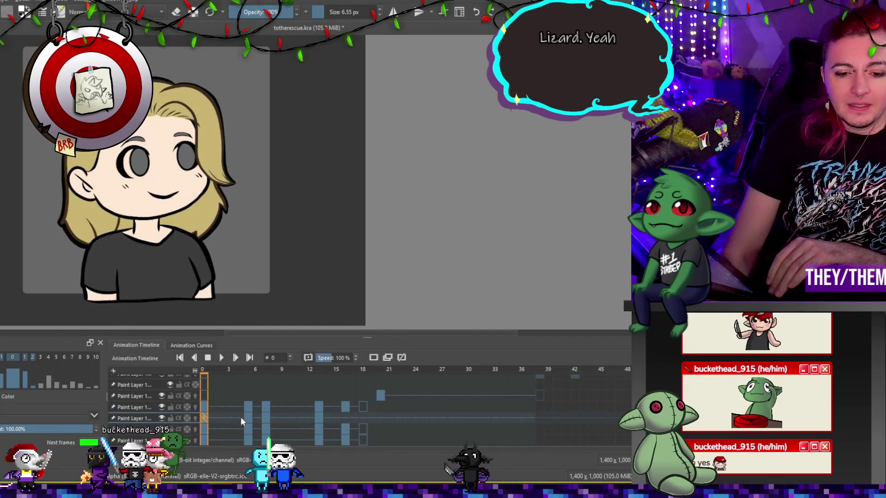
click(346, 418)
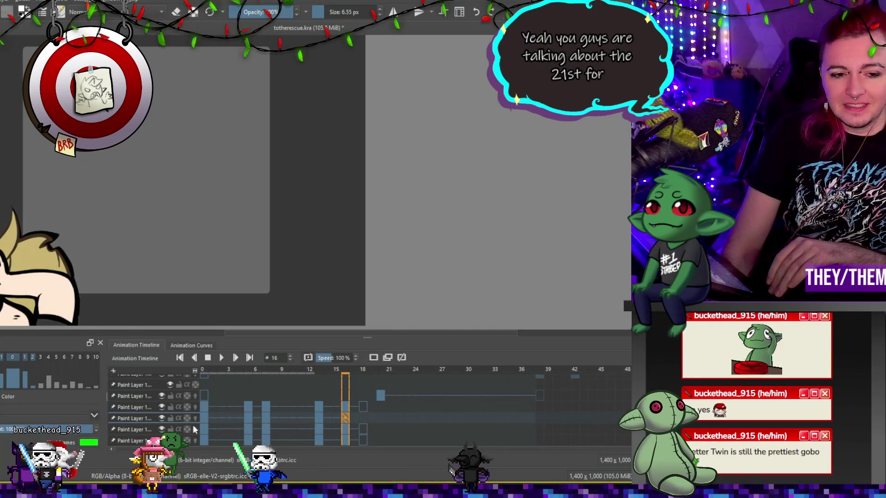
scroll(193, 241, down, 2)
scroll(194, 240, up, 2)
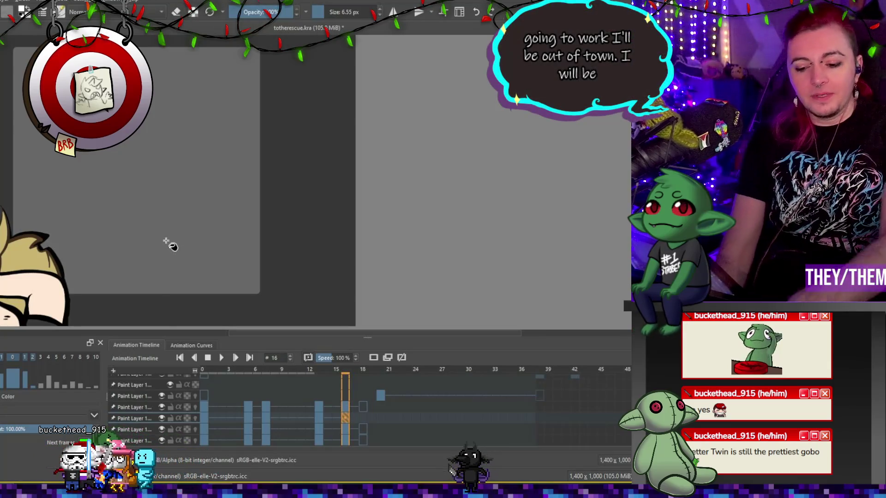
scroll(134, 244, up, 3)
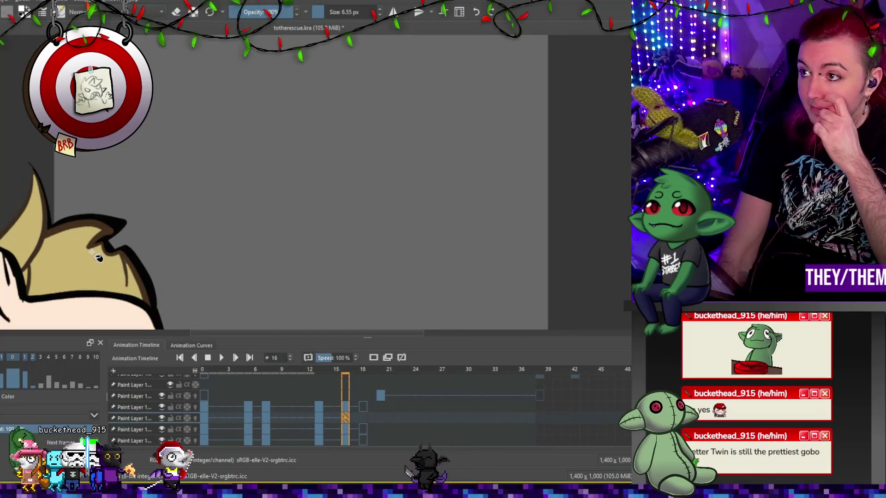
click(204, 419)
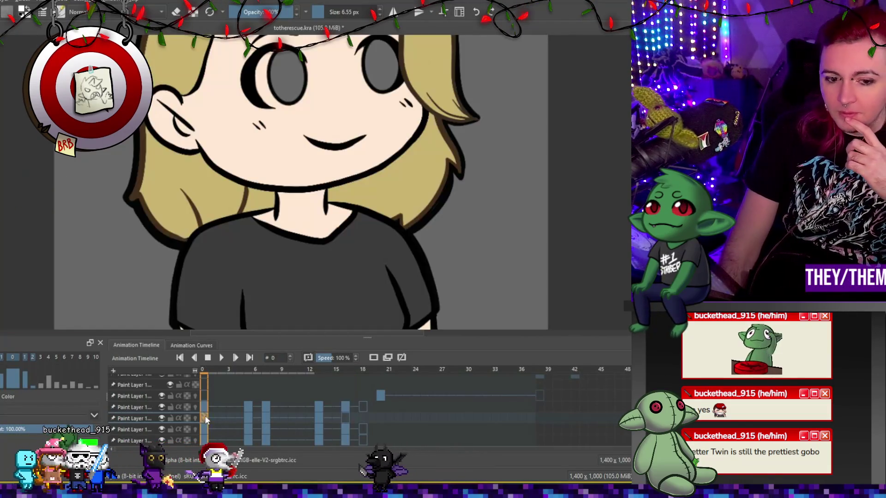
scroll(382, 139, down, 2)
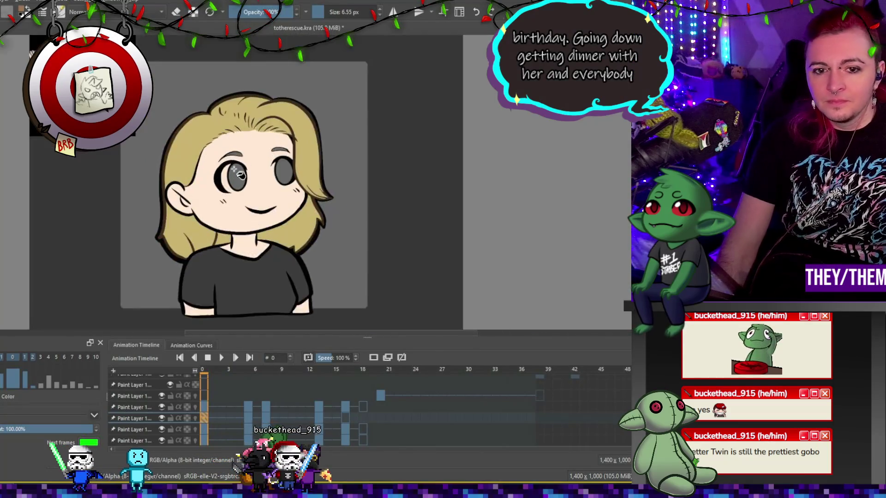
Step: On a new paint layer with a larger brush, fill both frame-0 irises solid brown
scroll(239, 174, up, 3)
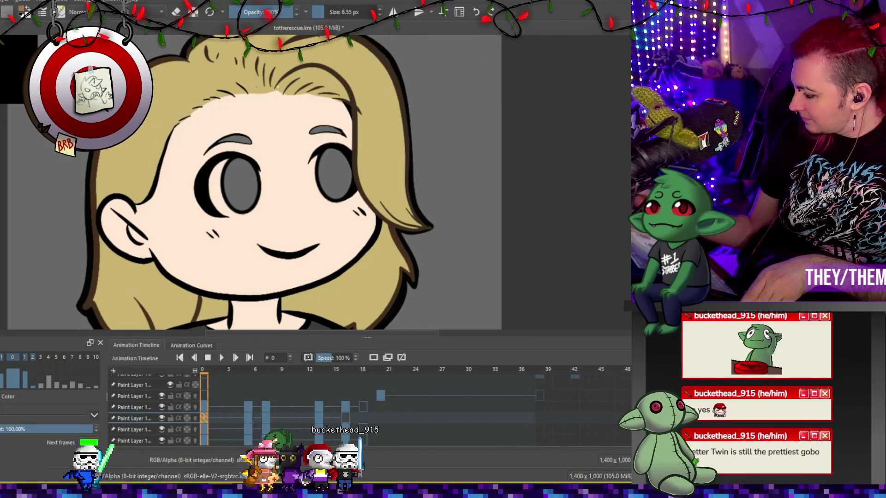
key(Insert)
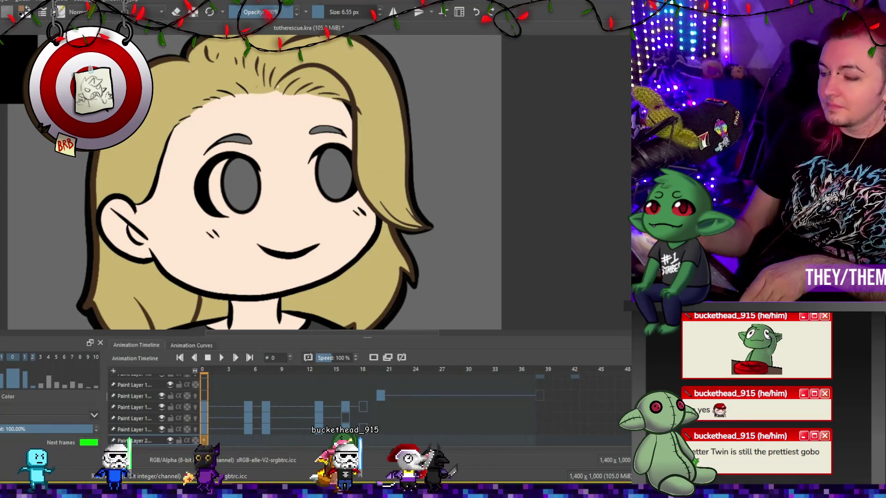
drag(323, 12, 342, 12)
drag(238, 177, 240, 194)
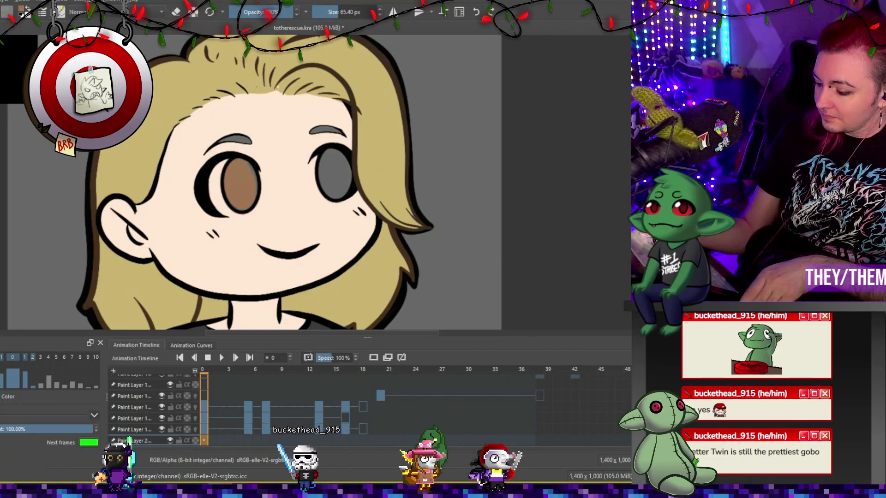
click(340, 164)
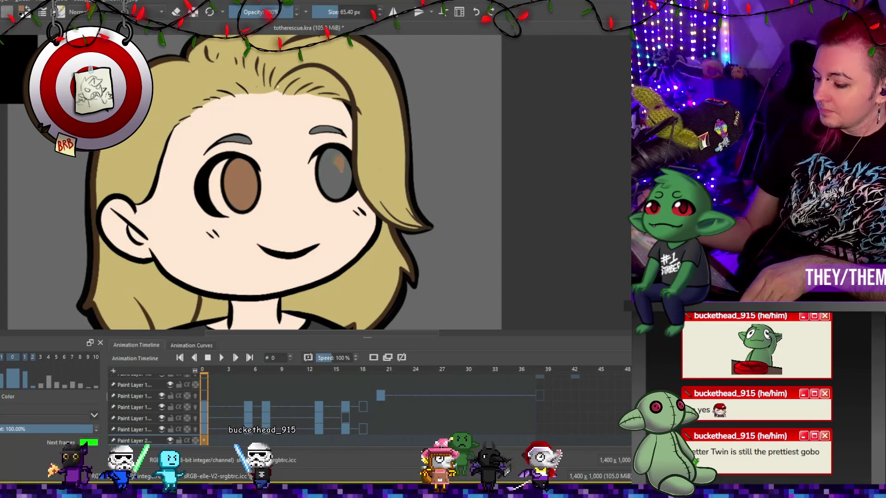
drag(339, 164, 332, 194)
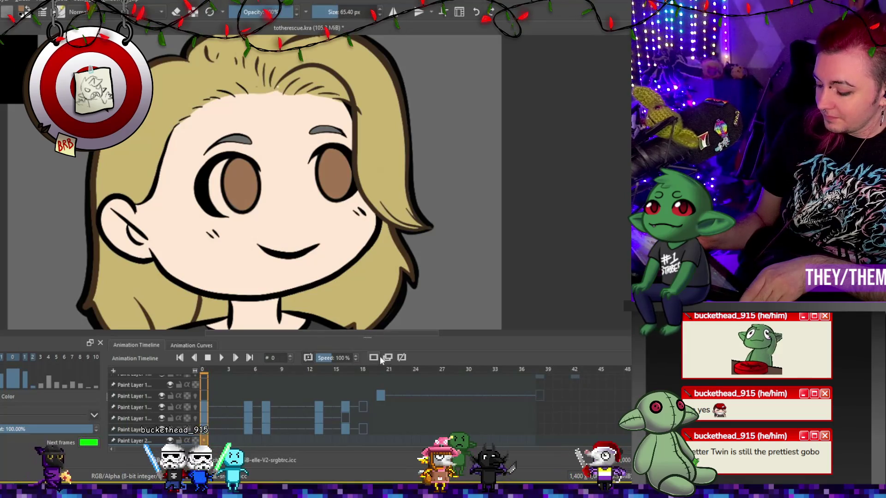
click(250, 432)
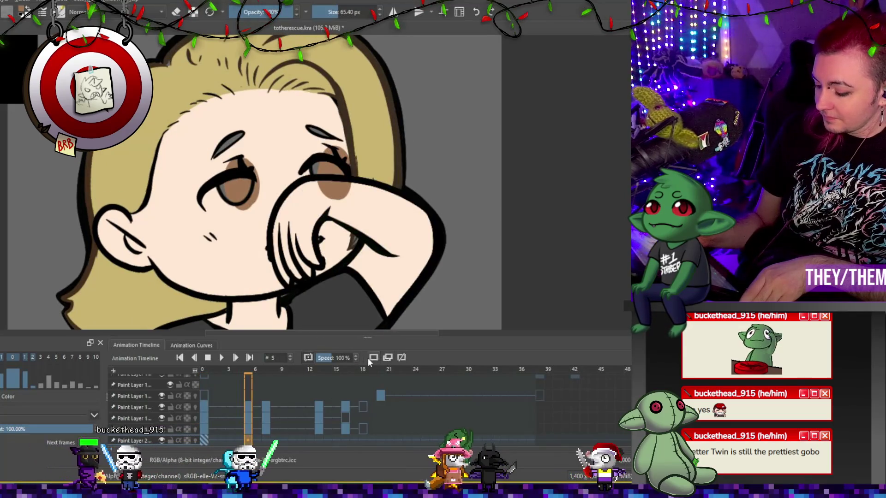
Step: Paint both irises brown on the frame-5 facepalm drawing
drag(226, 184, 235, 194)
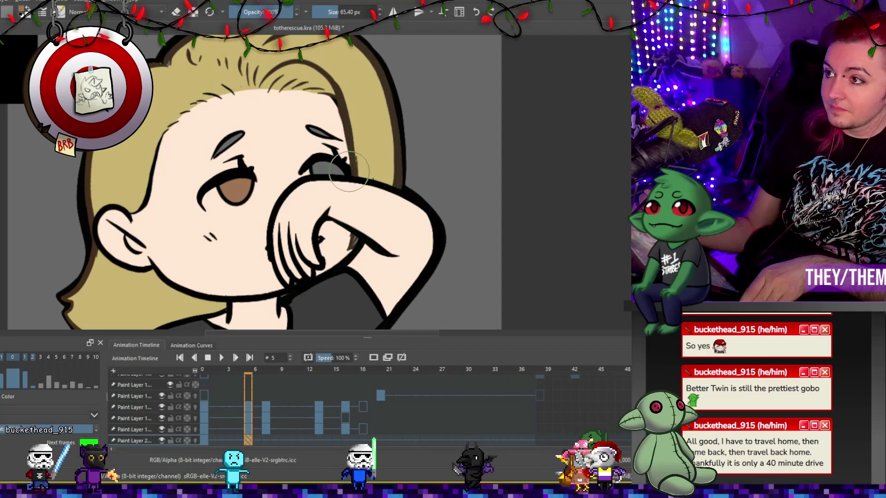
mouse_move(343, 176)
mouse_down()
mouse_move(323, 170)
mouse_move(339, 172)
mouse_up()
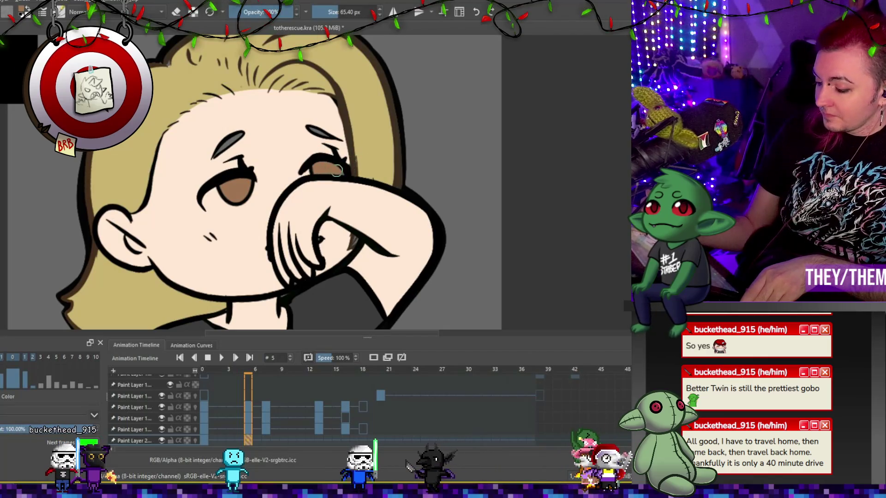
key(period)
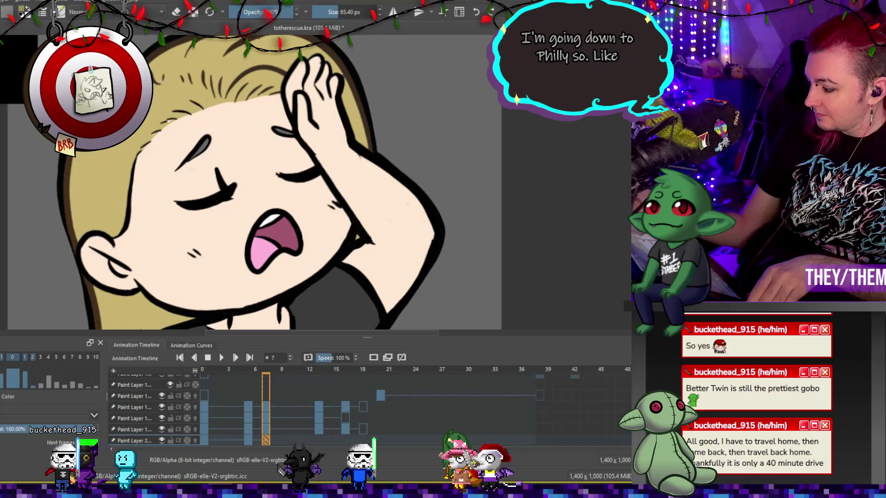
Step: Shrink the brush, check frames 13 and 16, then return to frame 0
click(331, 11)
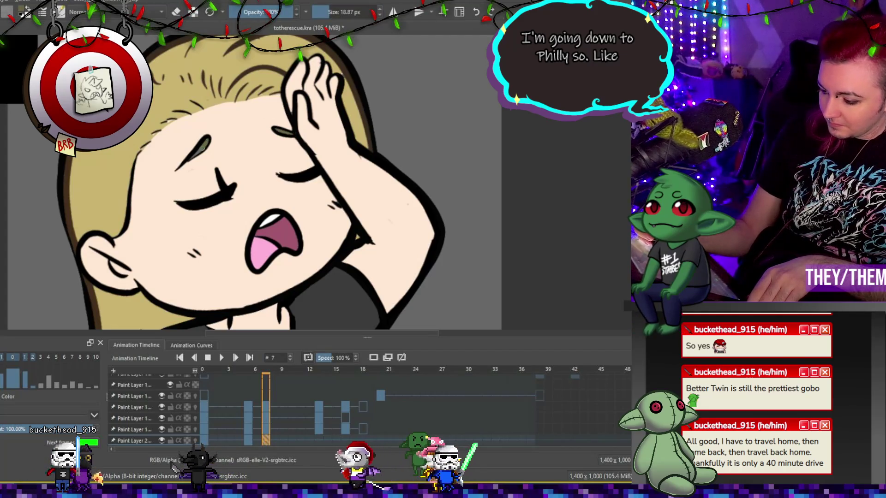
click(274, 432)
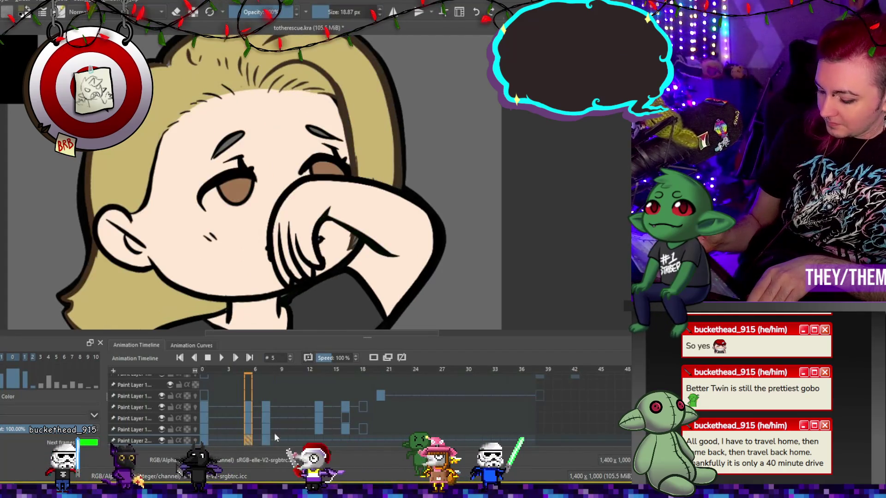
click(320, 439)
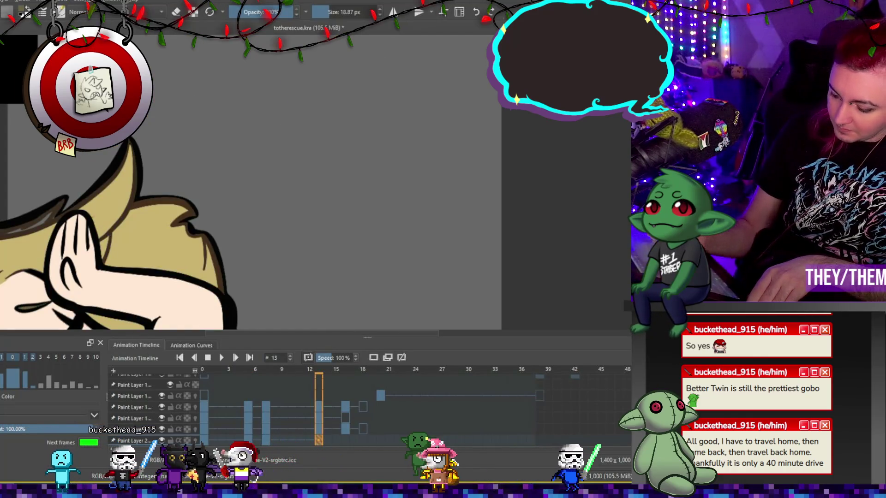
click(345, 440)
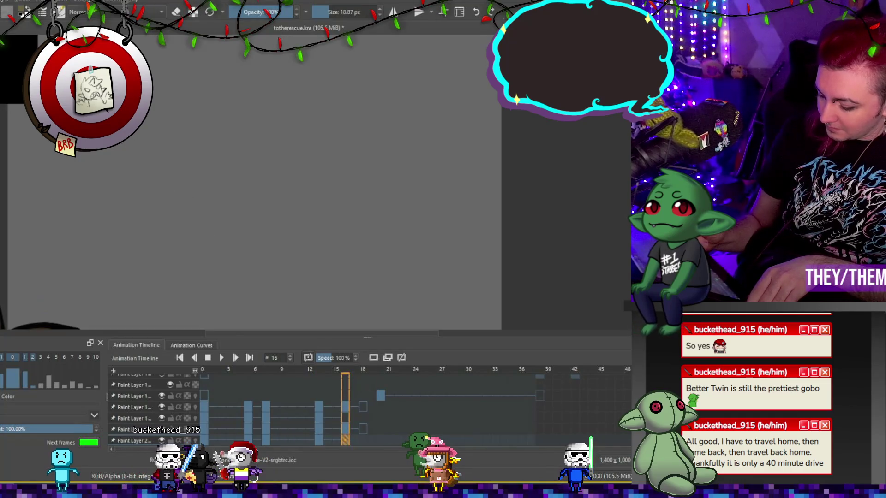
click(249, 439)
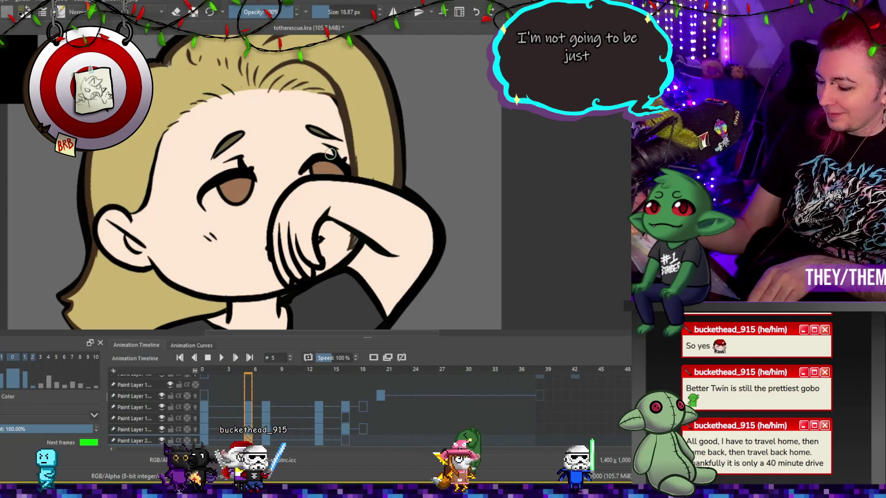
key(Home)
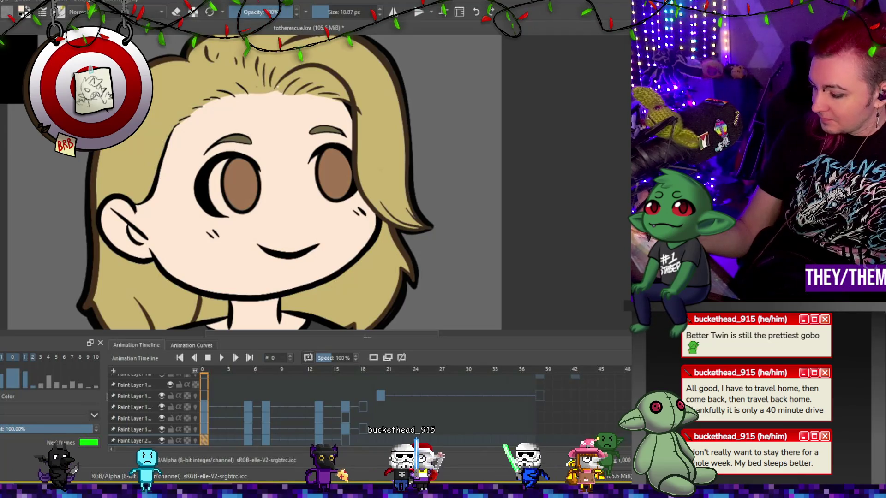
Step: On the layer below, paint white highlights on both frame-0 pupils, then move to frame 5
key(Page_Down)
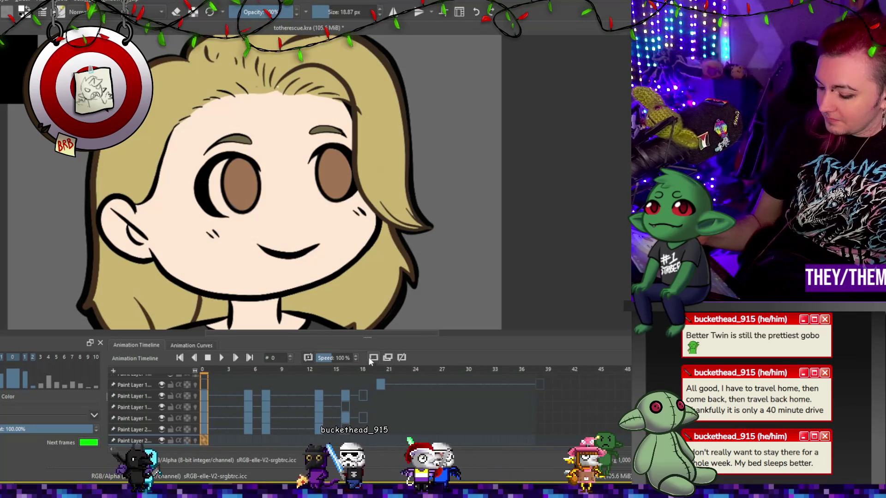
mouse_move(216, 174)
mouse_down()
mouse_move(217, 207)
mouse_move(252, 213)
mouse_up()
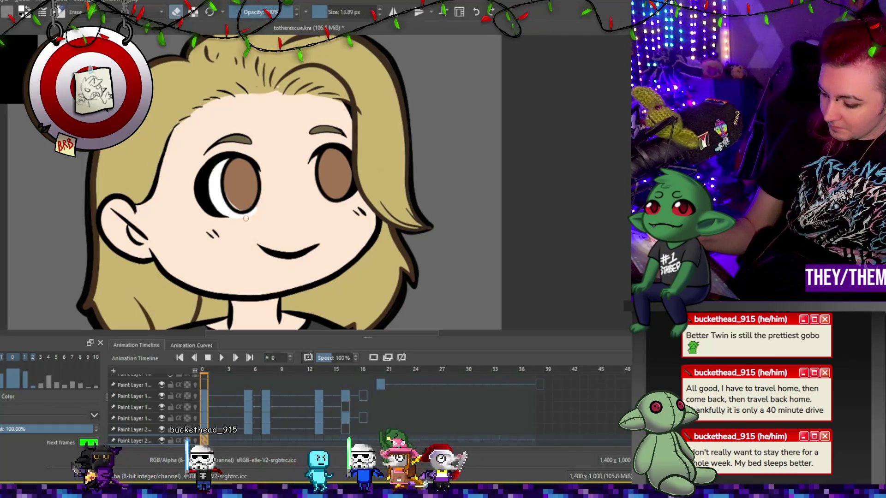
key(e)
drag(322, 201, 316, 162)
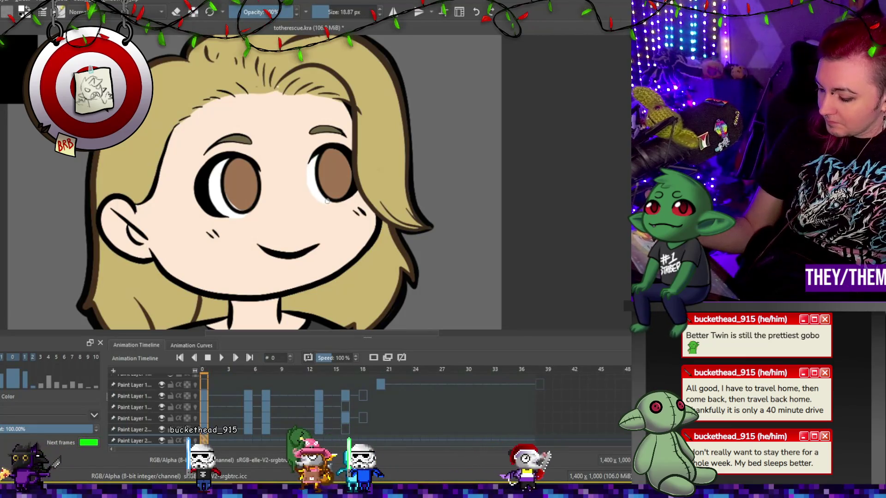
key(e)
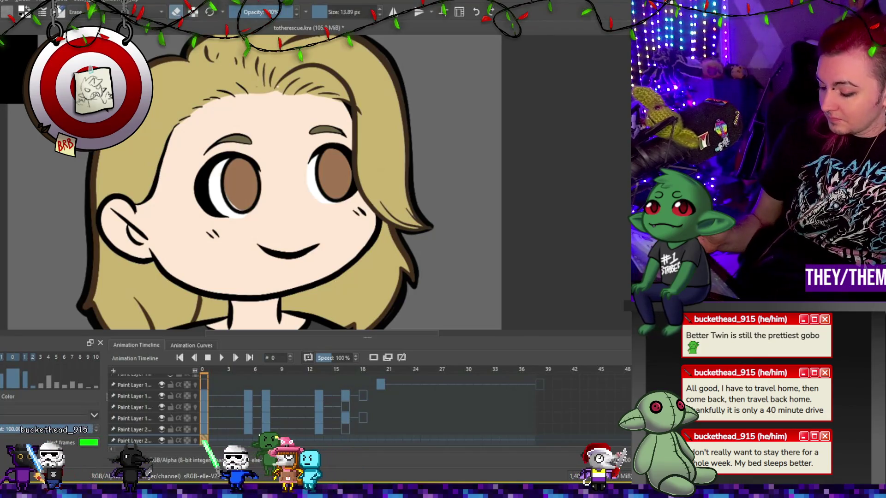
click(249, 440)
key(e)
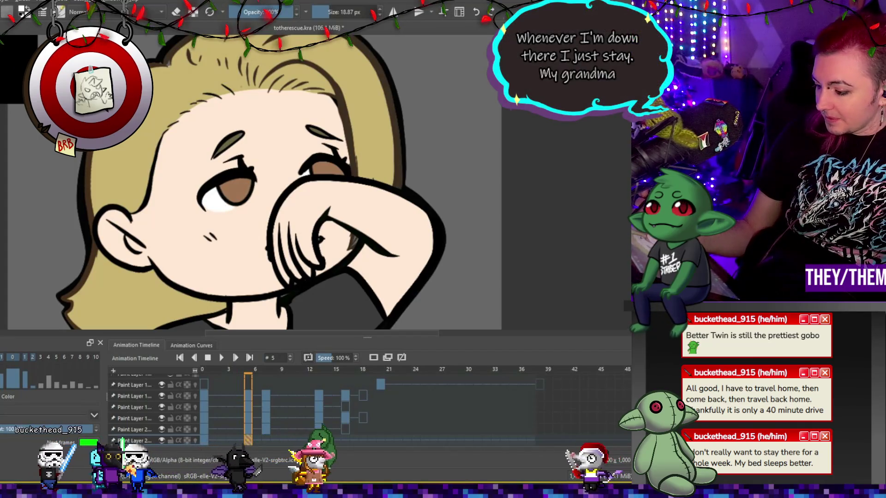
Step: Step through frames 7, 6 and 5, then make the layer above active
key(Right)
key(Right)
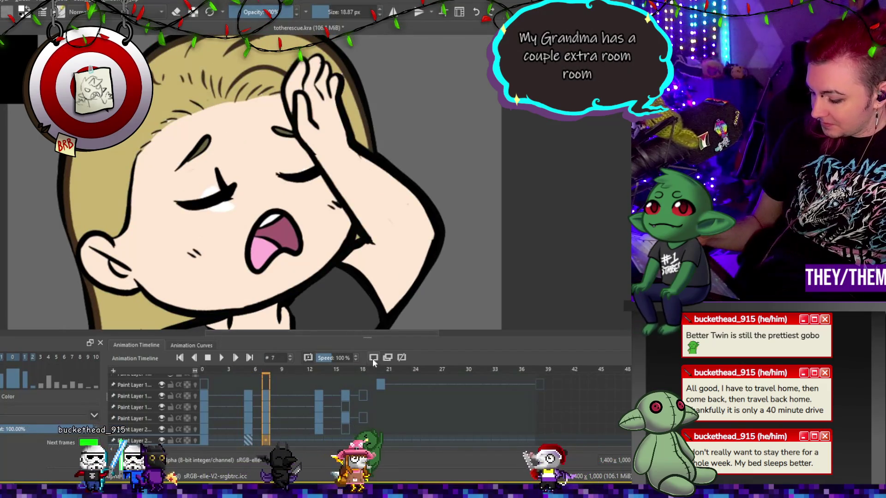
click(254, 442)
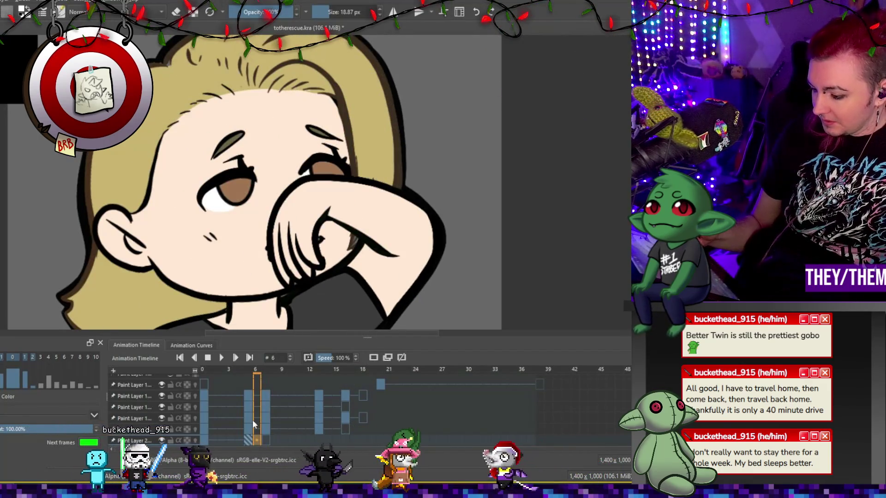
click(249, 444)
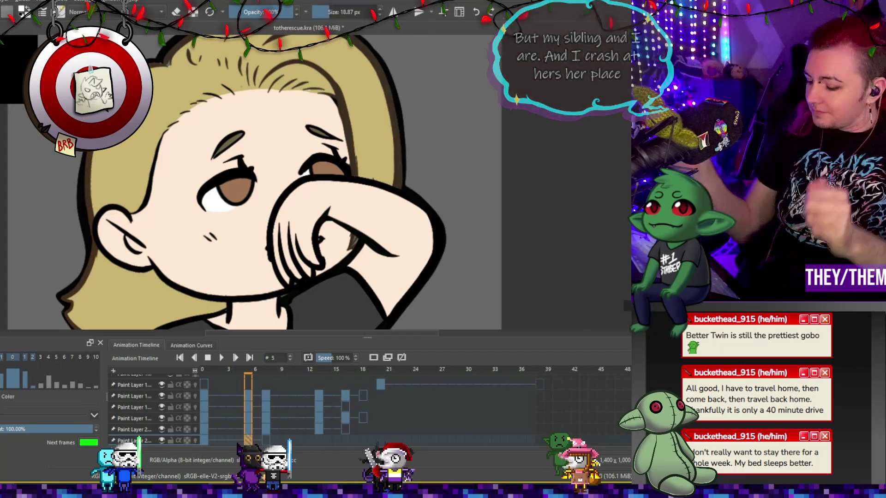
key(Delete)
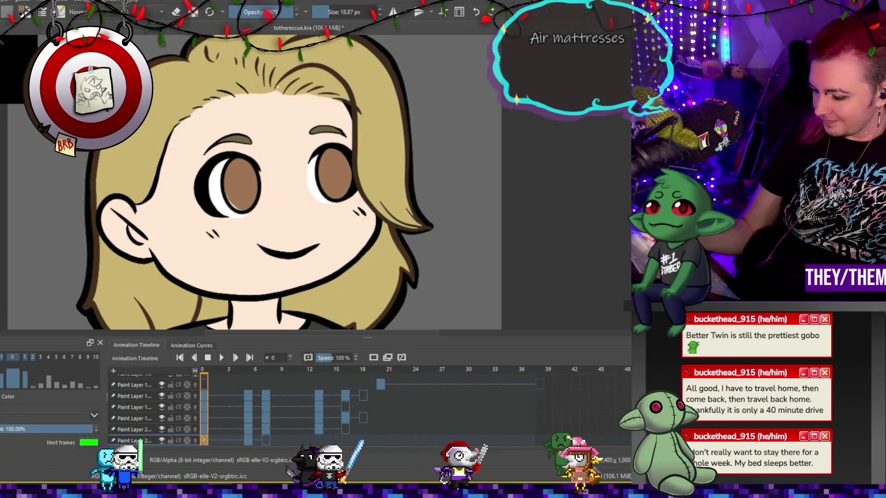
key(Page_Up)
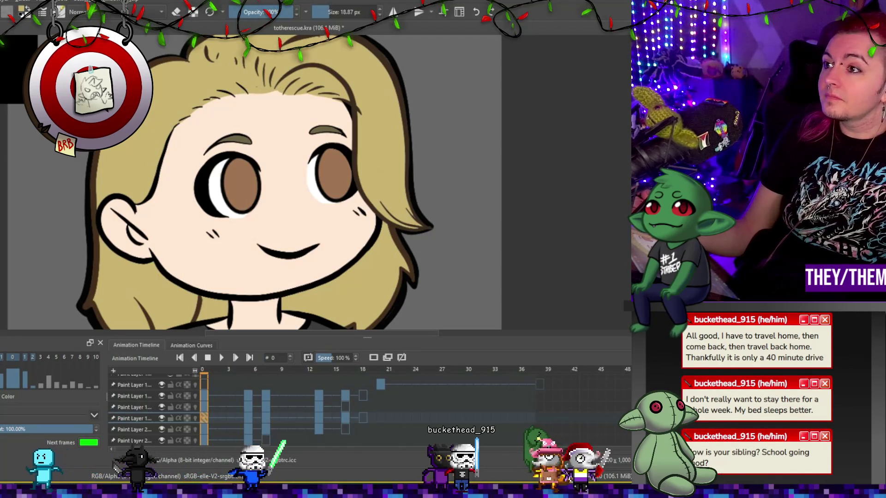
Step: Review the facepalm drawings on frames 5 and 7, then return to frame 0
click(249, 417)
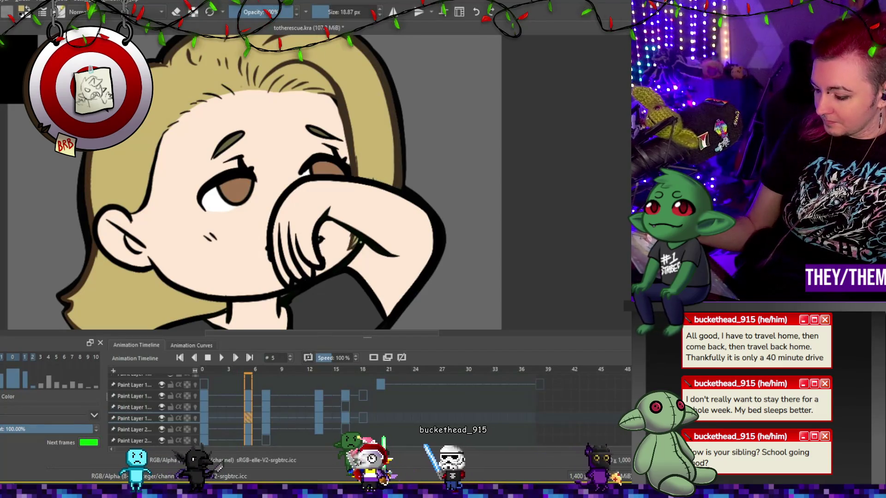
click(265, 418)
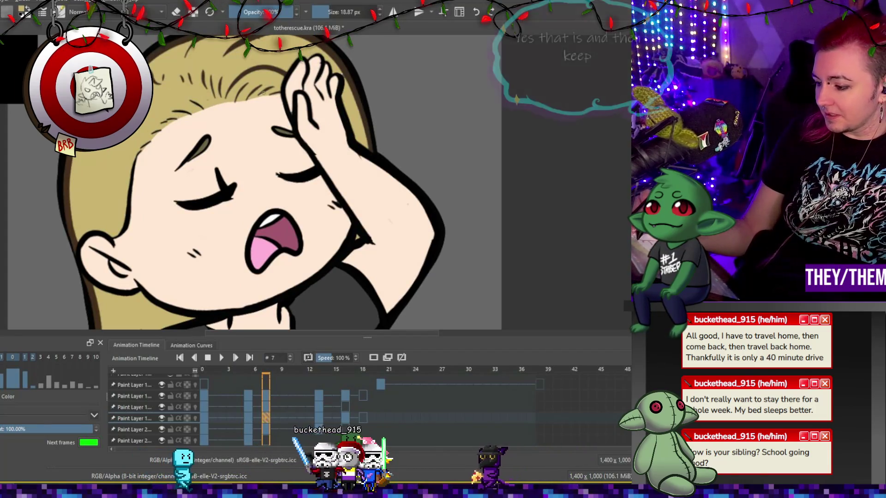
scroll(250, 185, up, 2)
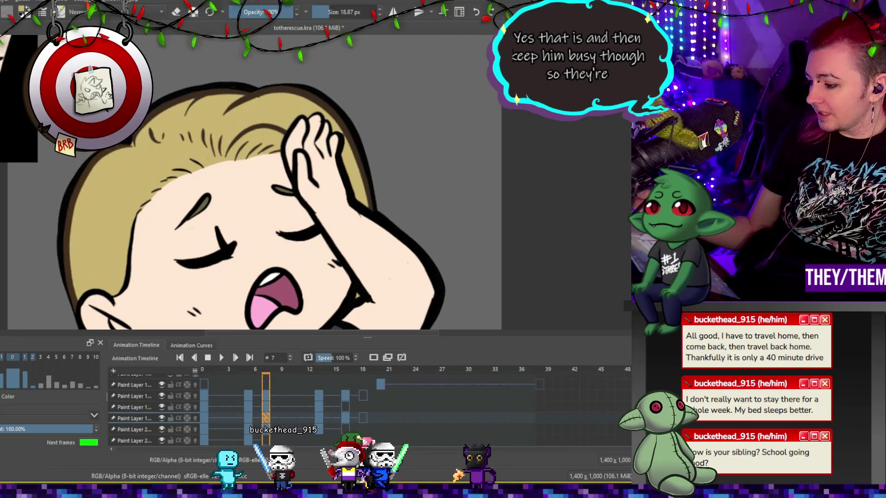
click(249, 419)
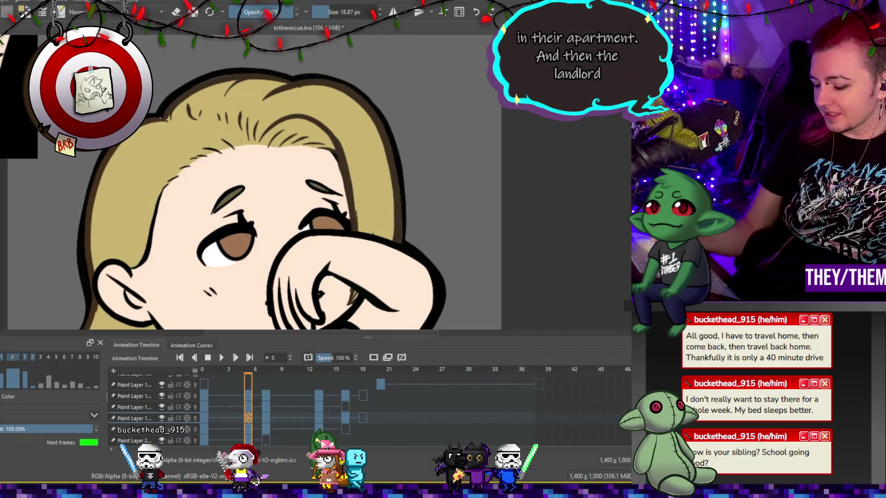
click(203, 419)
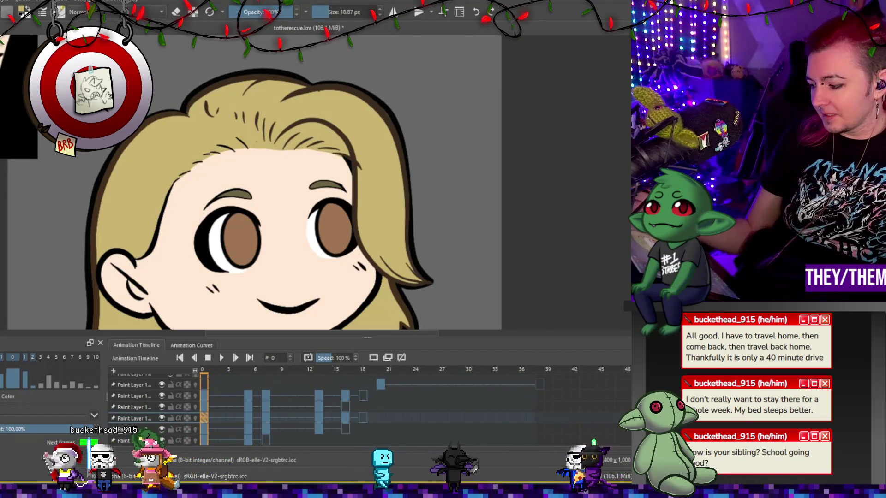
Step: Select the paint layer at frame 0, reset the eraser toggle, then step to keyframes 5 and 7
click(204, 396)
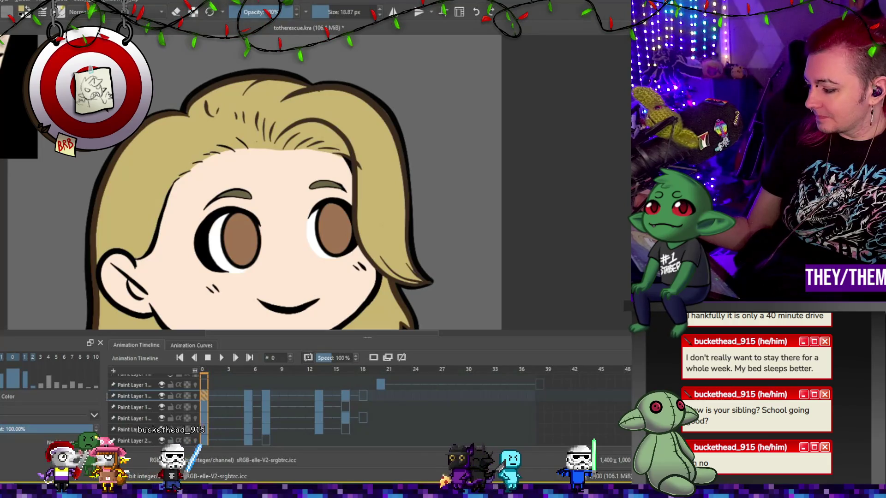
click(204, 385)
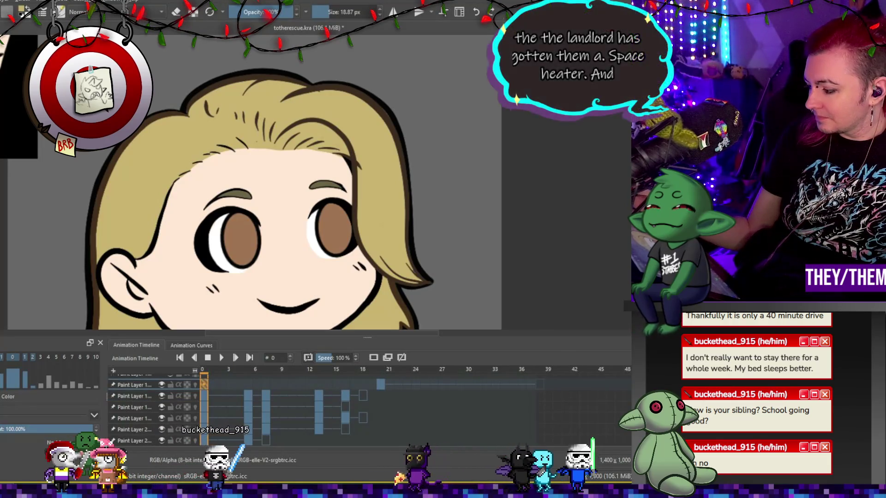
key(Page_Down)
key(e)
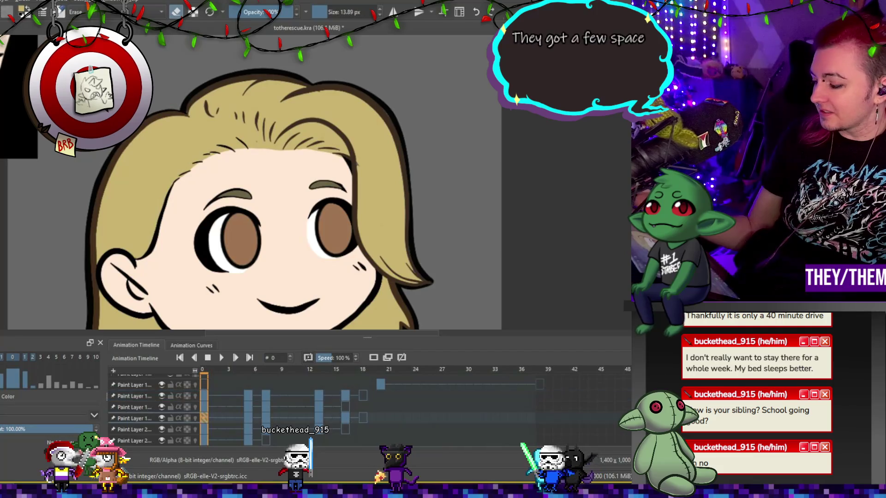
key(e)
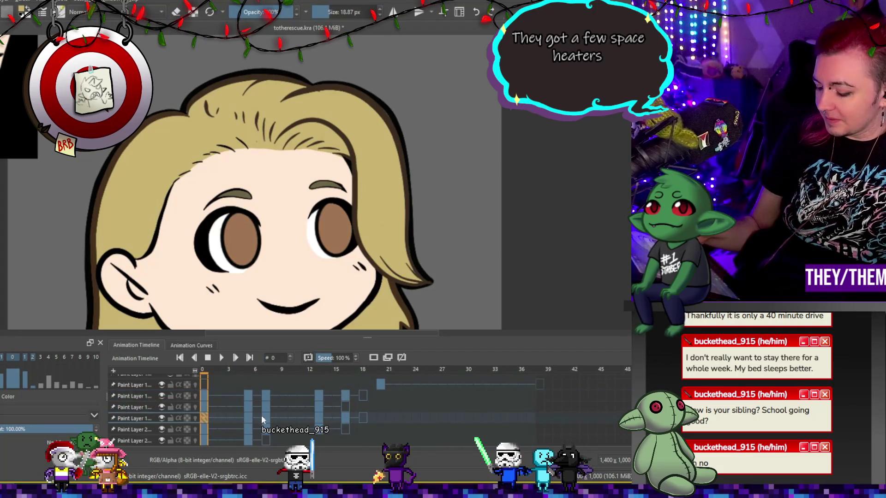
key(alt+period)
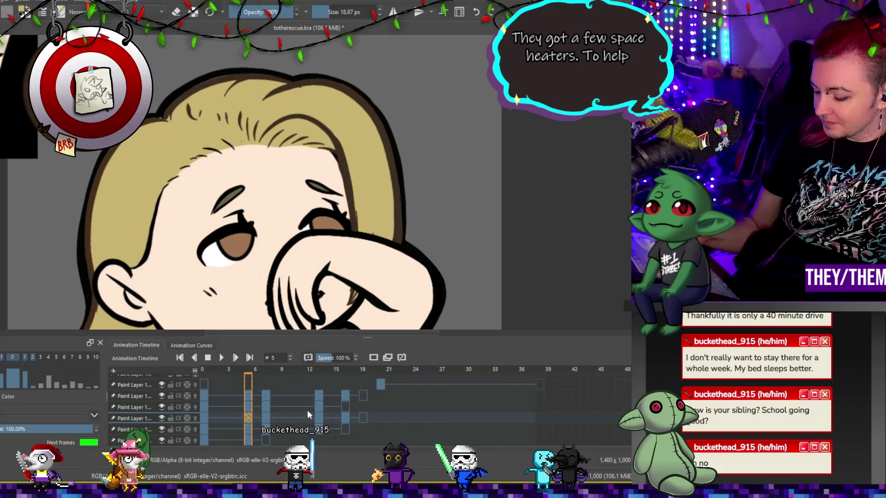
key(alt+period)
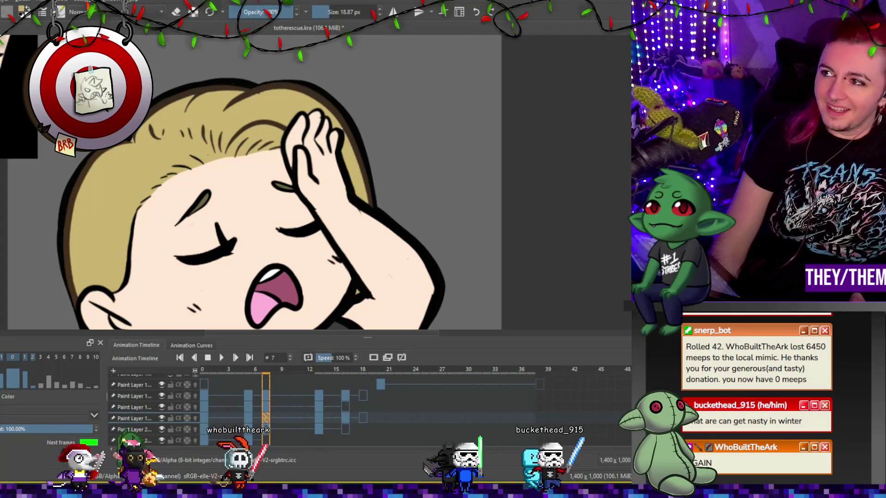
Step: Review the frame-13 drawing, then go back to the facepalm on frame 7
scroll(276, 187, down, 1)
scroll(276, 187, down, 1)
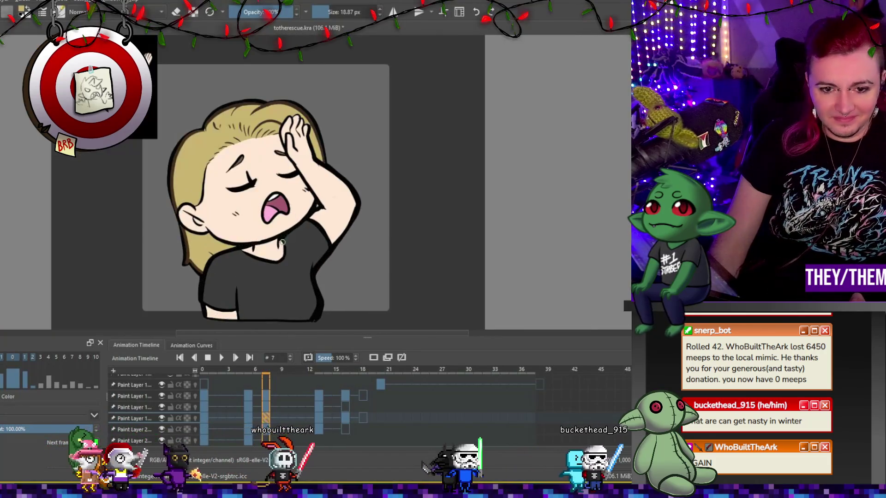
scroll(247, 306, up, 2)
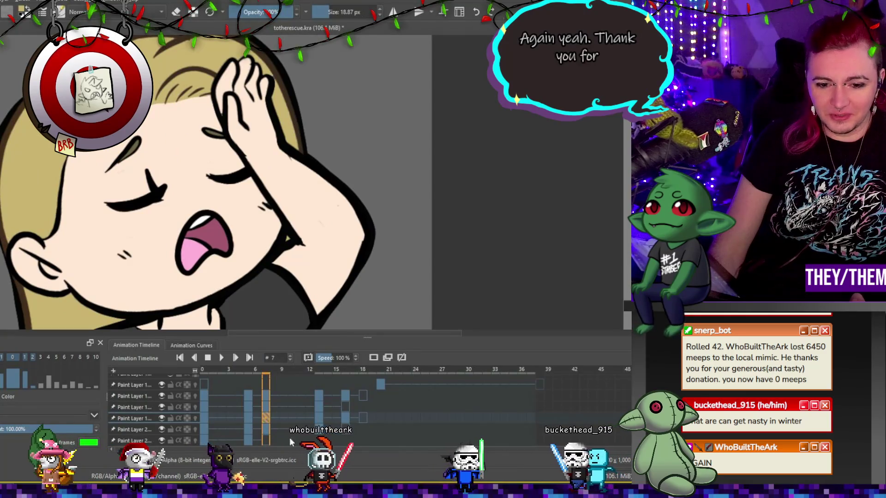
click(318, 418)
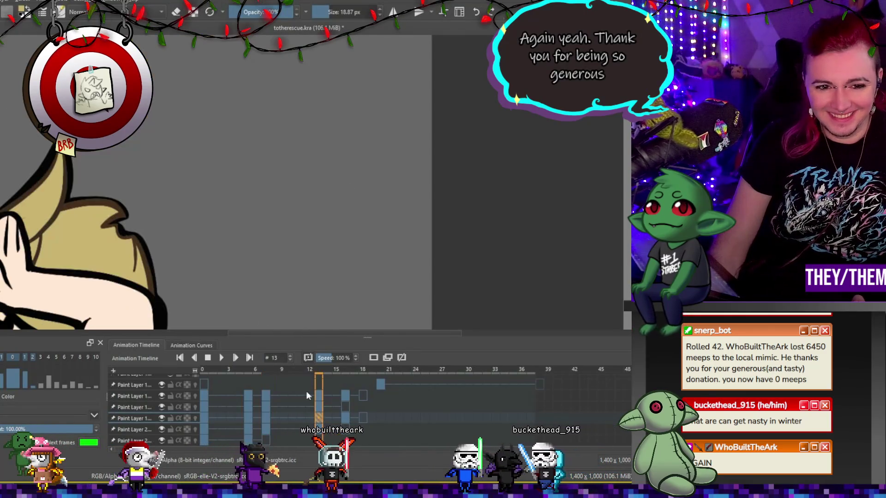
scroll(36, 167, down, 2)
scroll(36, 168, up, 2)
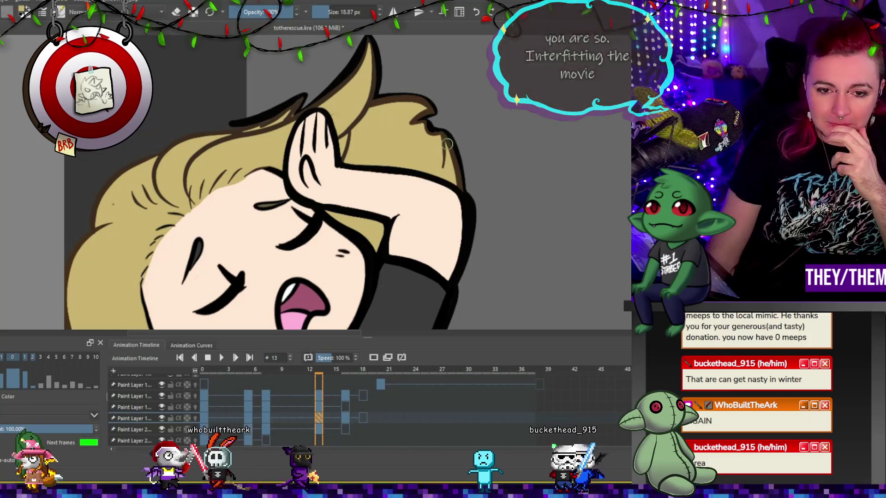
scroll(283, 210, down, 5)
scroll(283, 210, up, 3)
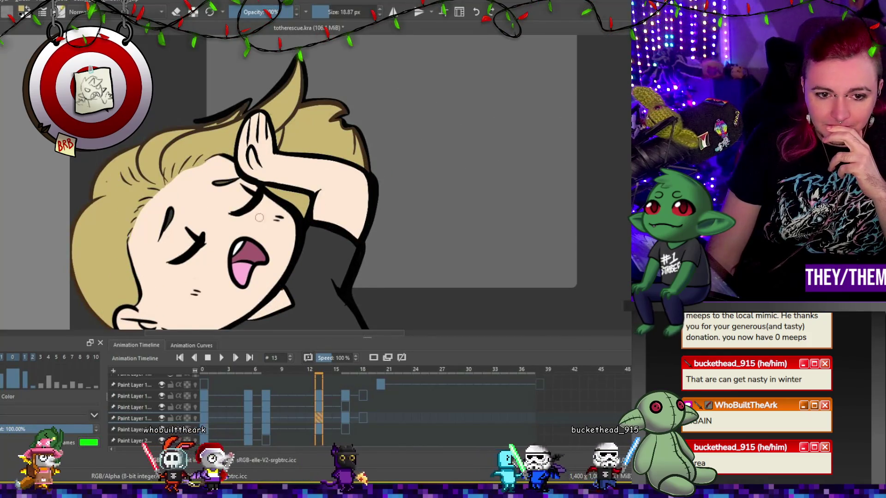
scroll(225, 196, up, 1)
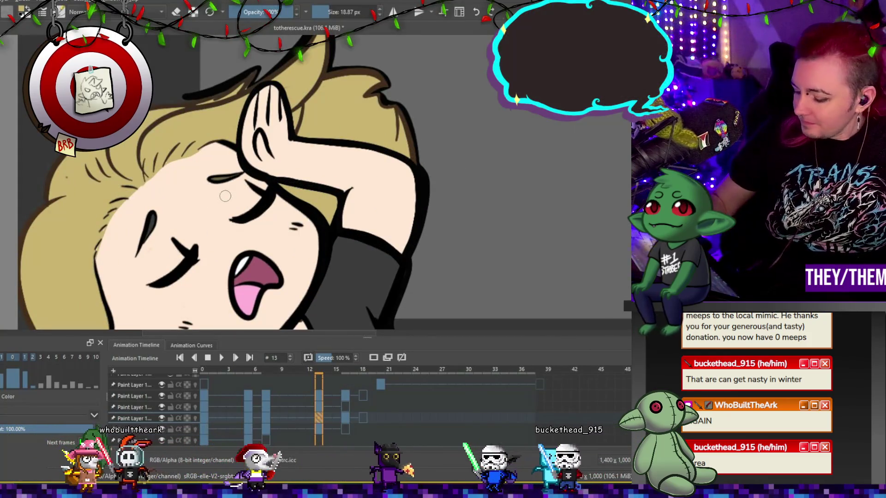
click(266, 417)
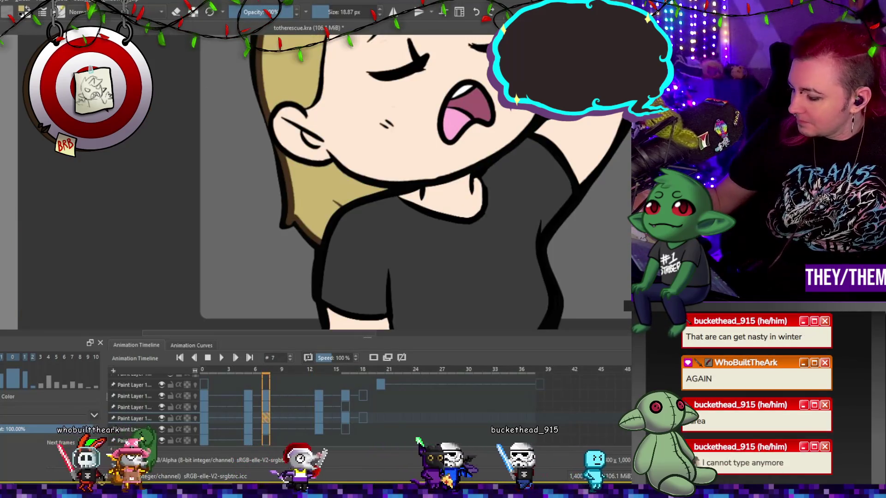
scroll(540, 132, up, 2)
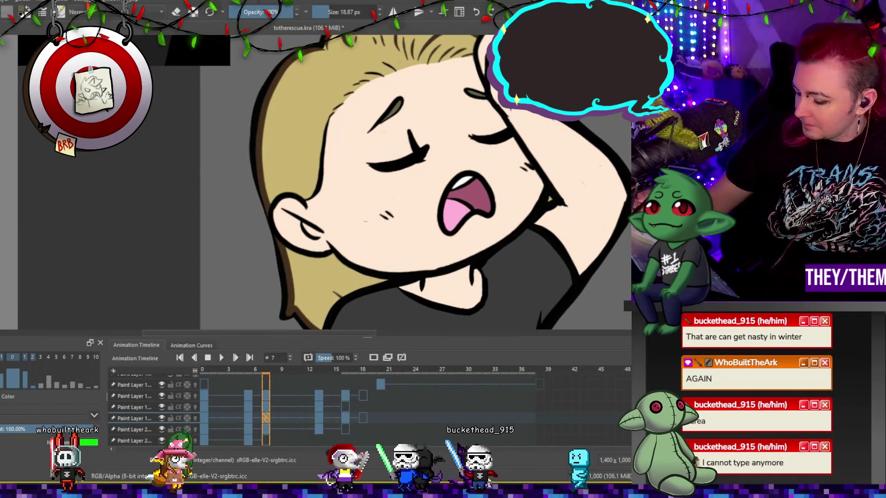
Step: Check frames 13 and 16, zoom out, and start the animation playing
key(period)
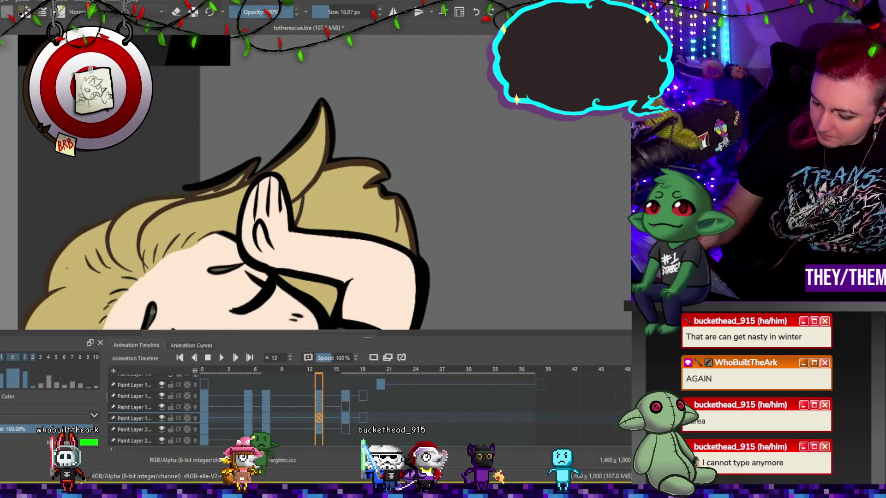
click(344, 418)
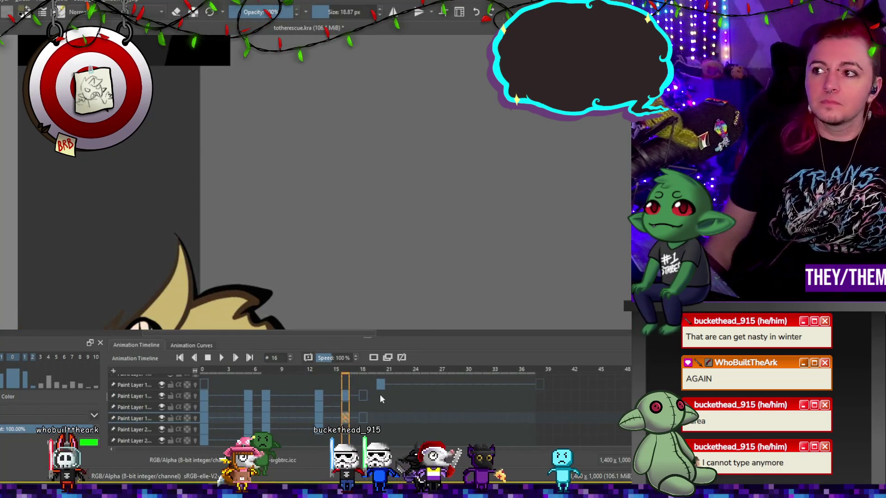
scroll(212, 189, down, 3)
scroll(212, 190, down, 3)
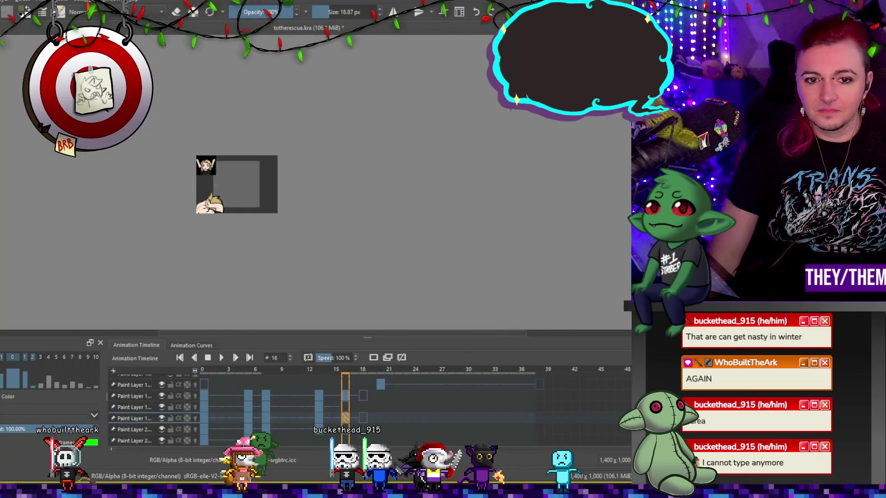
scroll(189, 274, up, 2)
click(221, 358)
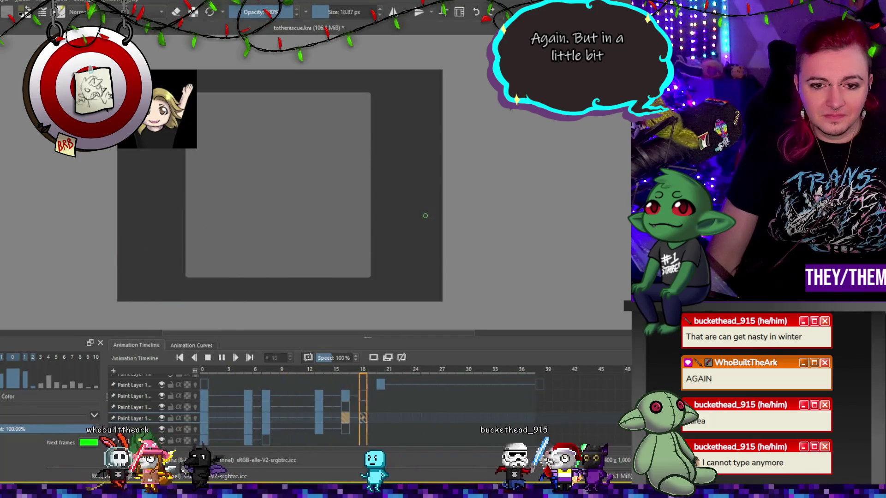
Step: Stop playback and show the drawings on frames 5 and 7
click(221, 357)
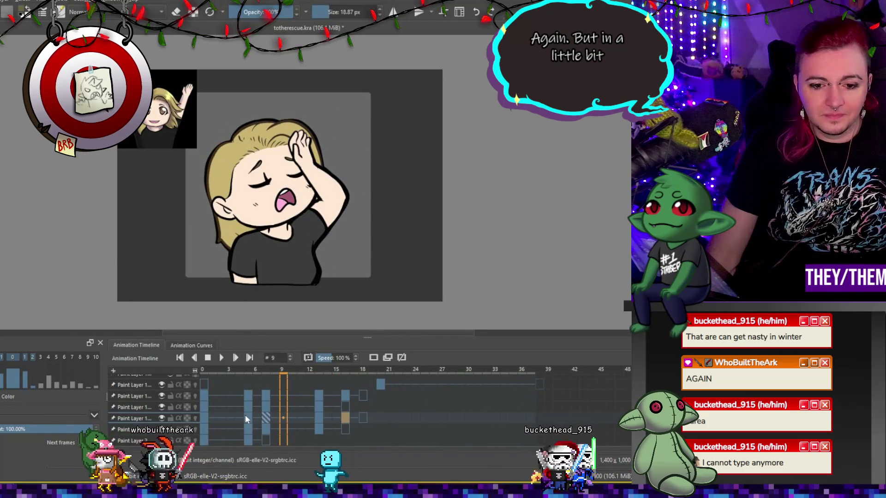
click(247, 419)
click(267, 420)
click(247, 421)
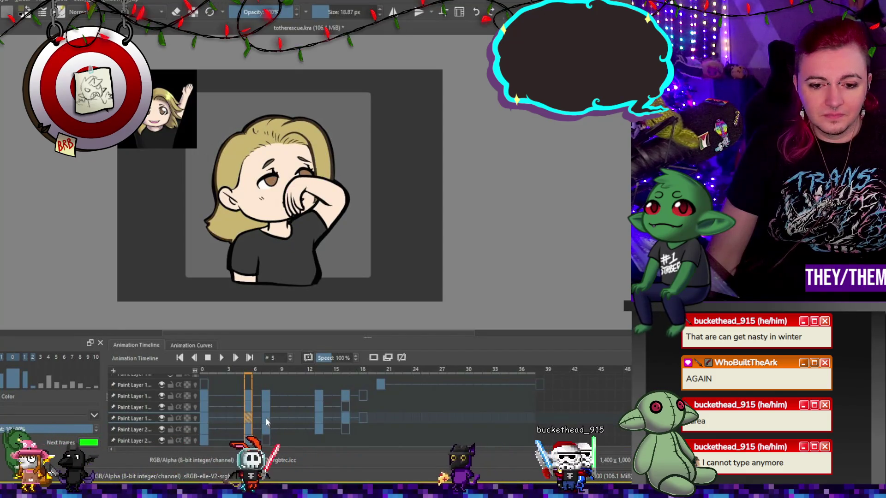
click(265, 420)
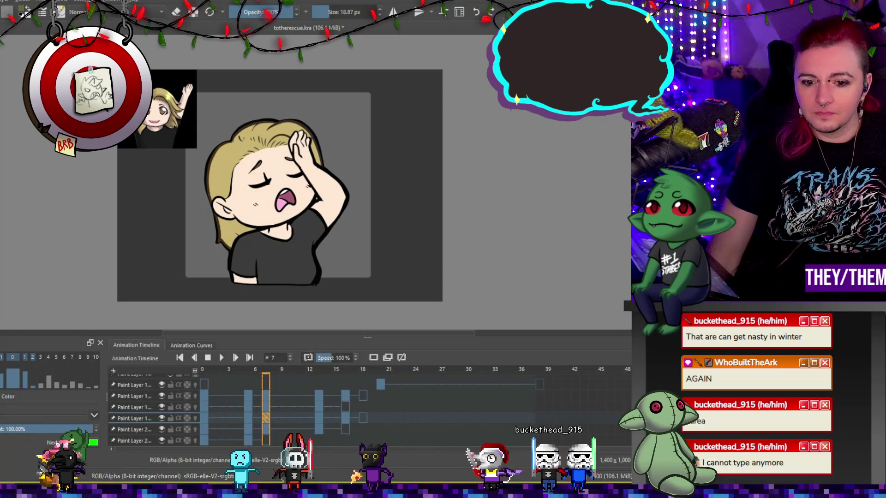
scroll(323, 411, down, 1)
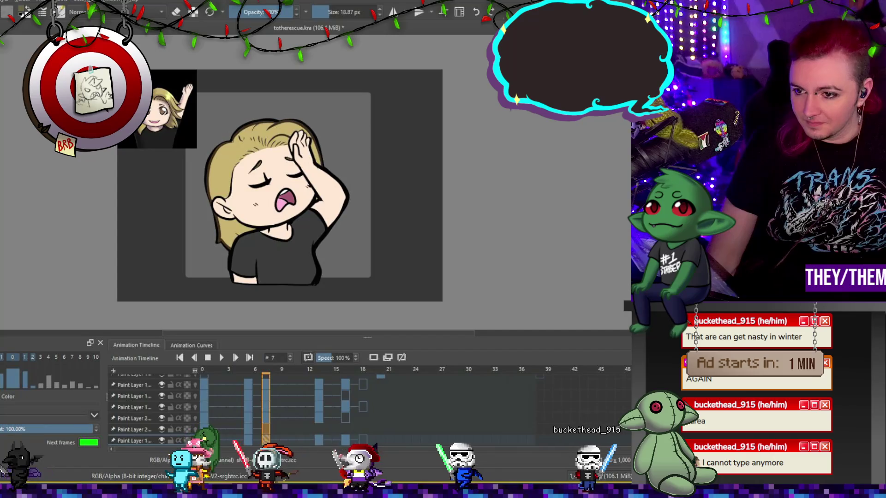
Step: Add two new group layers and return to frame 0
click(130, 407)
key(ctrl+g)
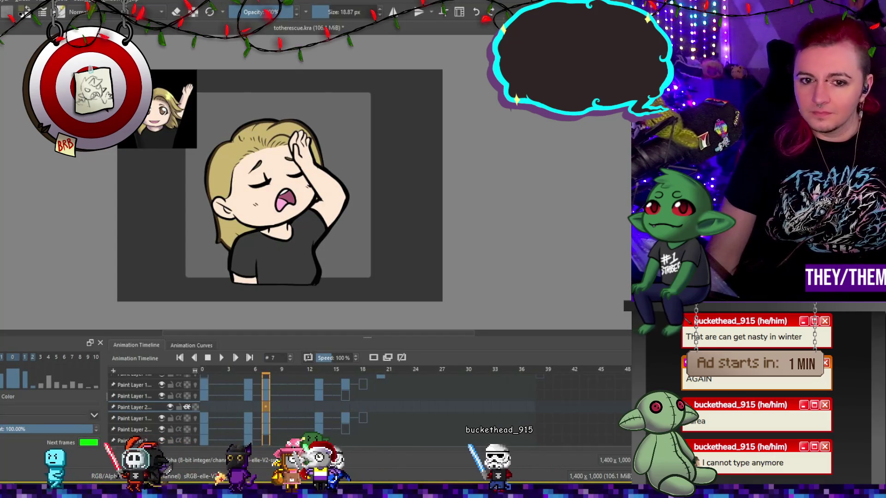
click(204, 406)
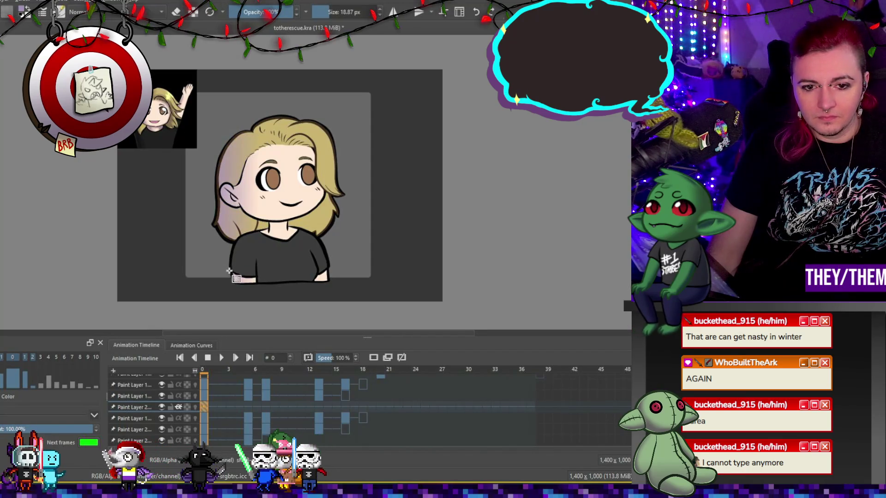
Step: Shade the hair's left side lavender, then move Paint Layer 1 below Paint Layer 2
drag(269, 267, 279, 275)
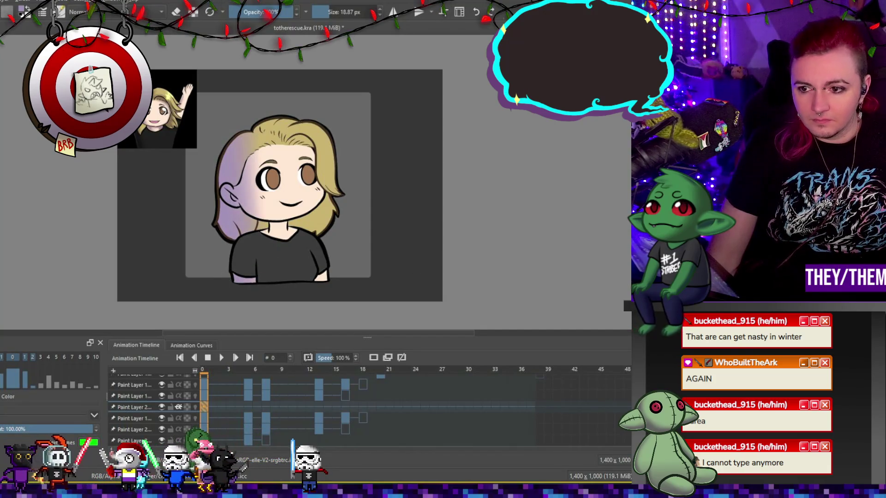
click(134, 396)
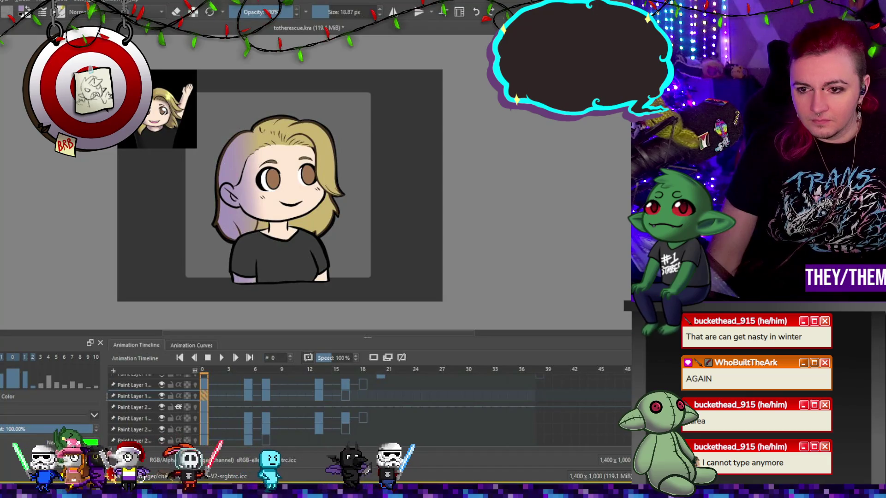
key(ctrl+Page_Down)
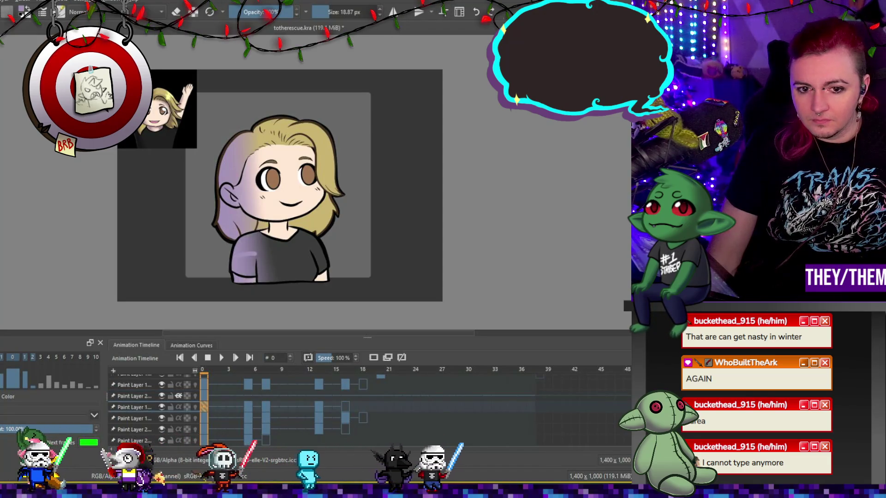
scroll(455, 224, down, 3)
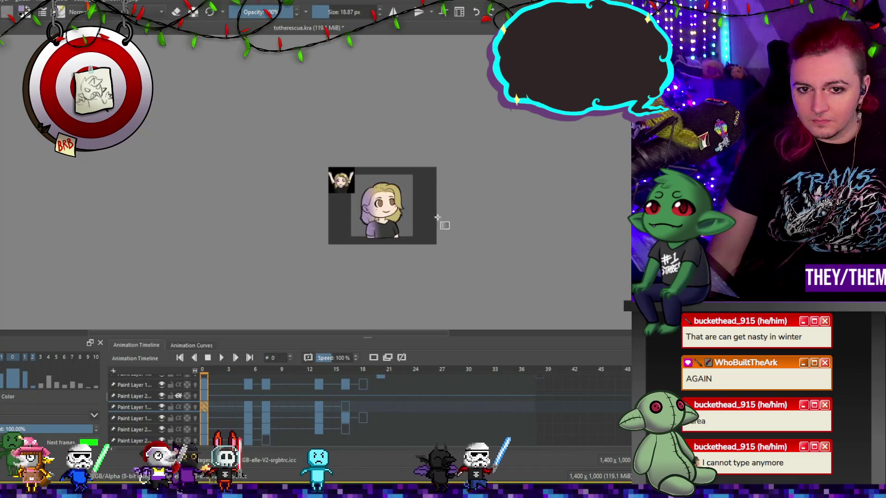
scroll(510, 216, up, 3)
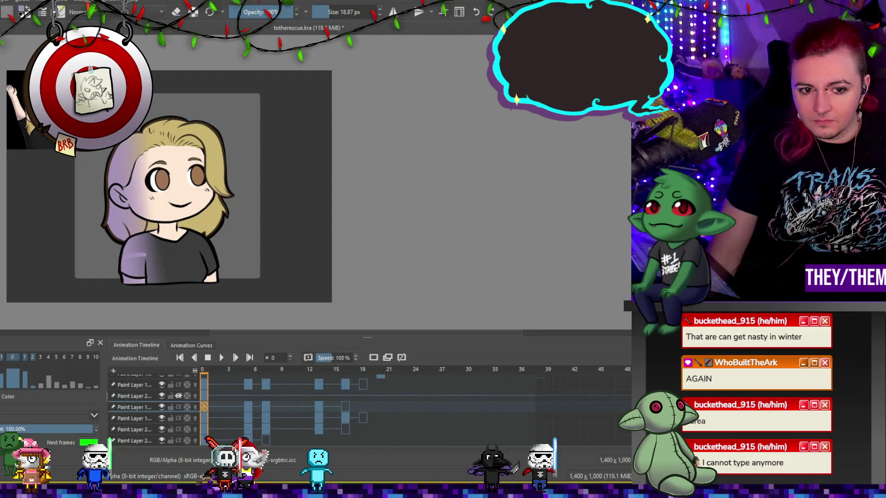
key(ctrl+Page_Up)
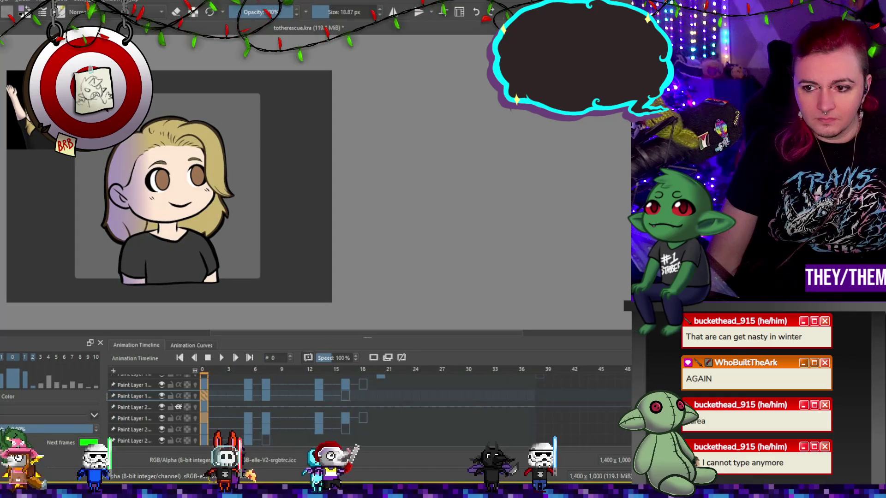
key(ctrl+Page_Down)
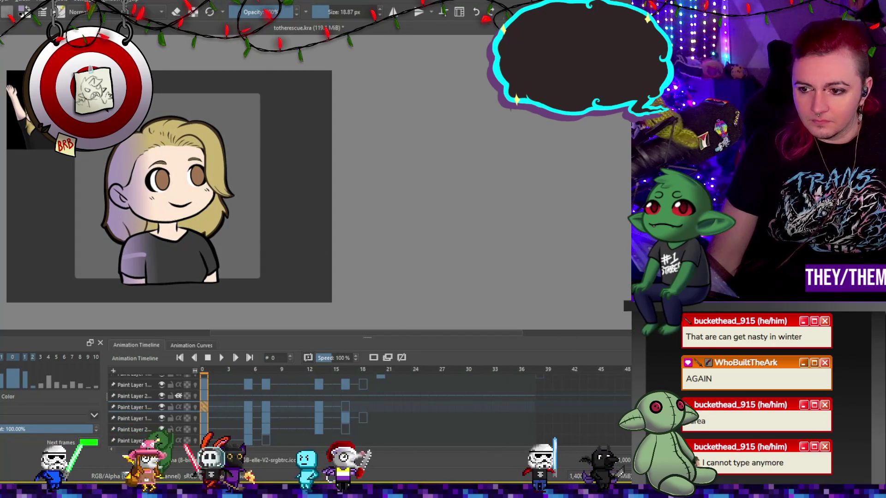
Step: With a 60 px eraser, remove the purple shirt stroke and undo the left-side shading
key(e)
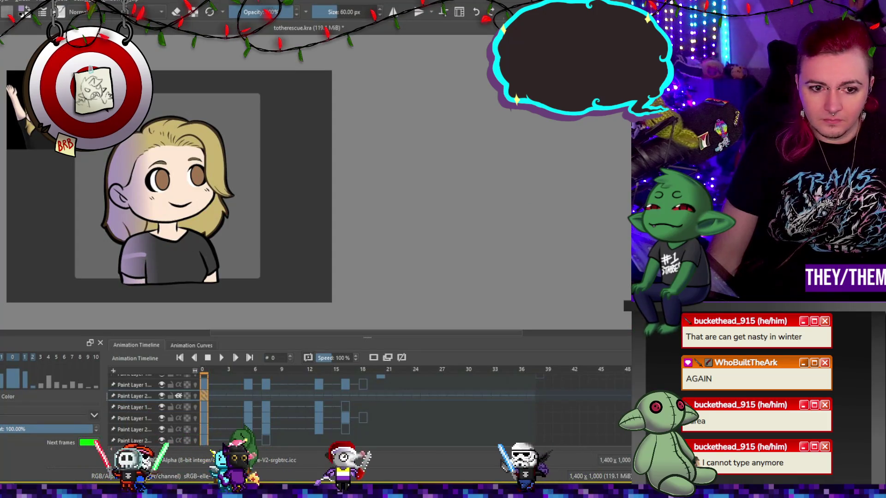
drag(148, 255, 131, 257)
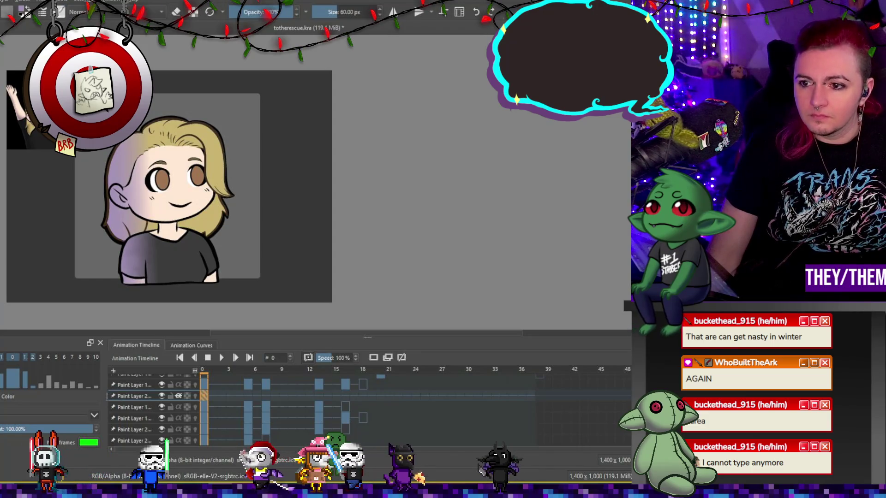
key(ctrl+z)
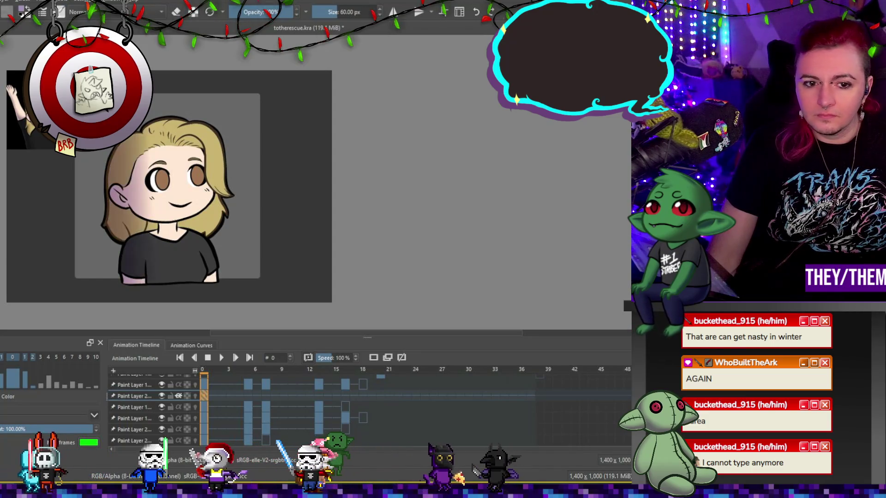
Step: Restore the lavender hair and shirt shading, leaving Paint Layer 2 out of any group
scroll(160, 181, down, 3)
scroll(160, 181, up, 3)
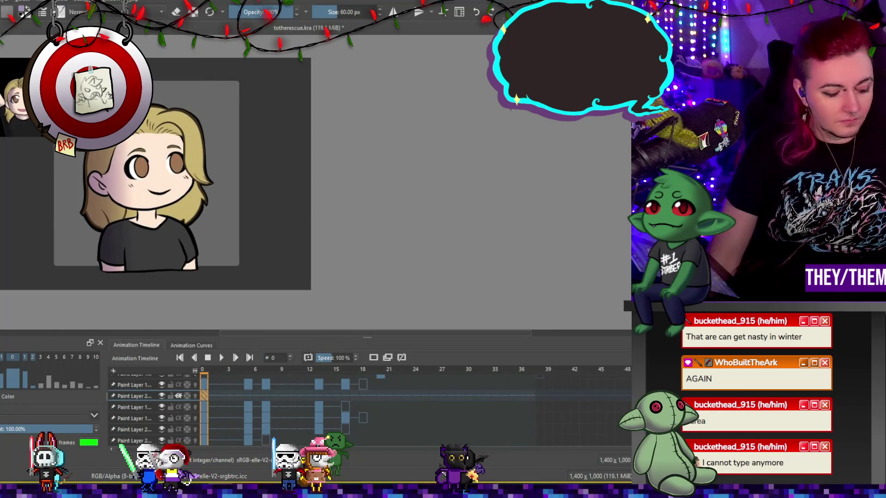
key(ctrl+g)
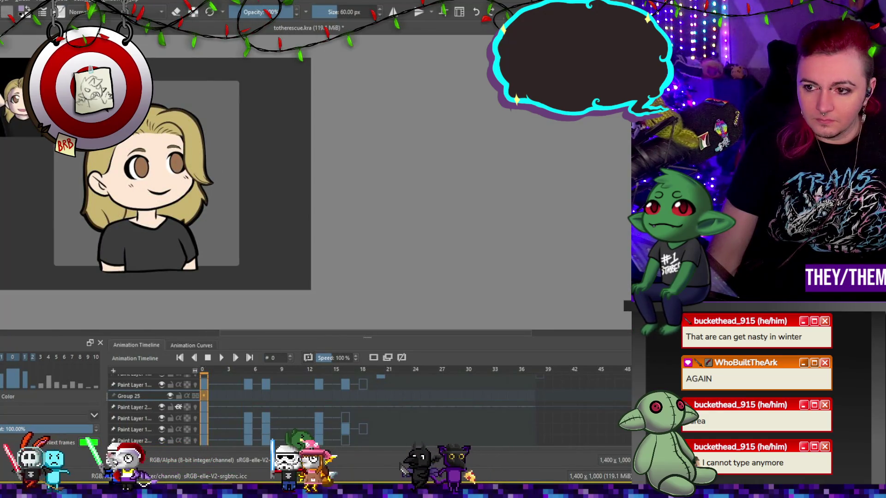
key(ctrl+z)
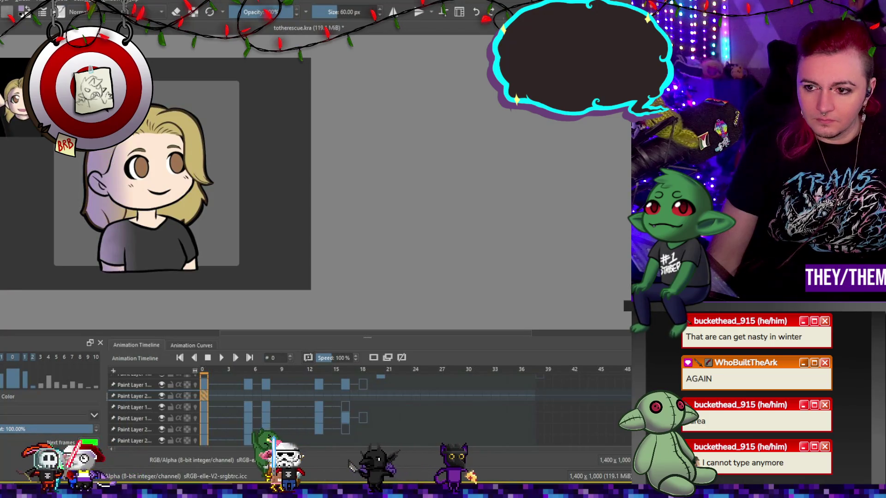
key(ctrl+shift+z)
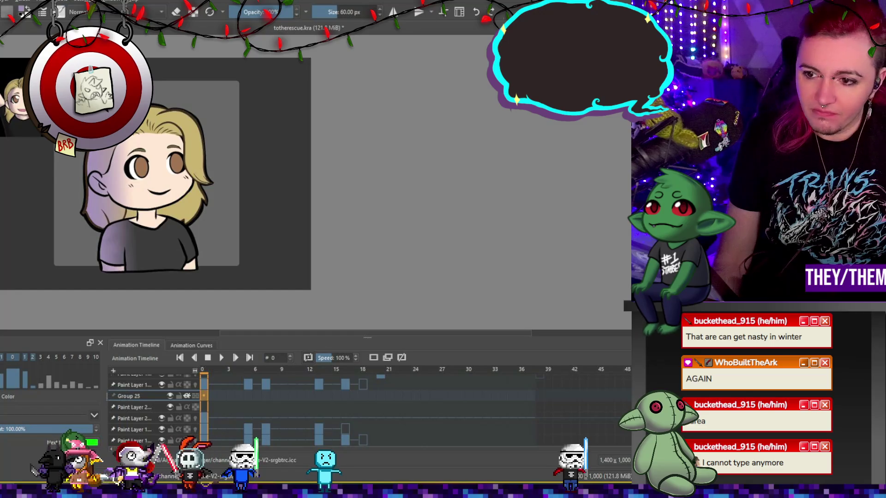
key(shift+Delete)
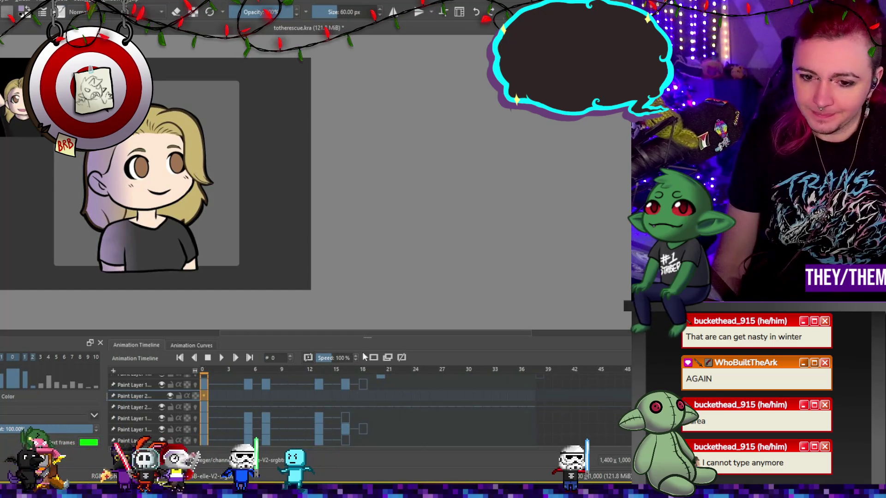
Step: Zoom in on the canvas and shrink the brush to 18.87 px
scroll(147, 216, down, 1)
scroll(148, 216, up, 2)
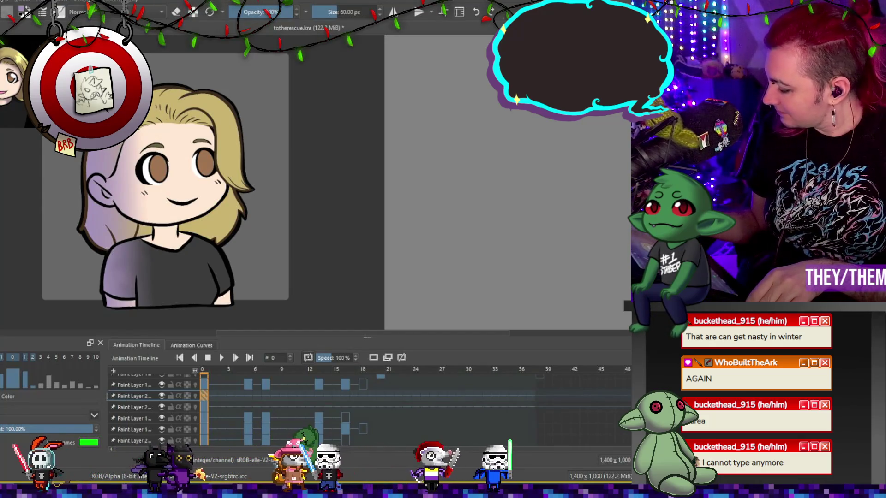
key(bracketleft)
key(bracketleft)
key(bracketleft)
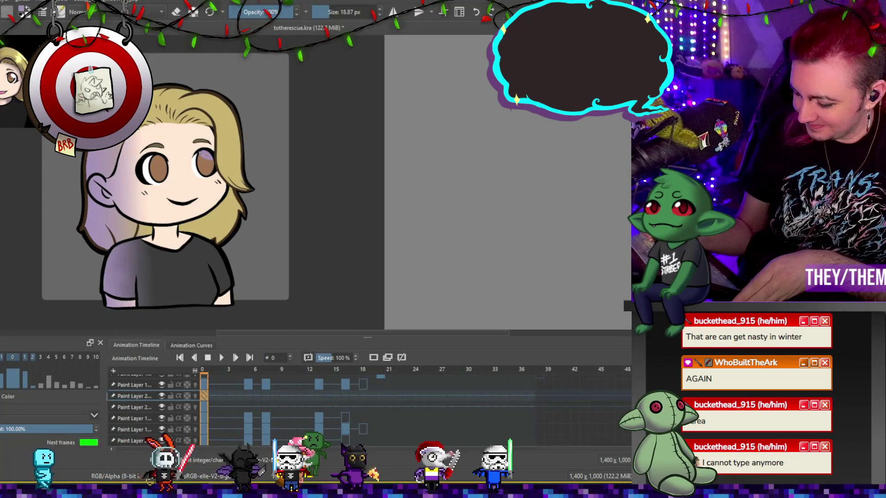
Step: Shade the tops of both eyes purple, then paint a 43.82 px purple stroke on the hair above the right eye
click(198, 159)
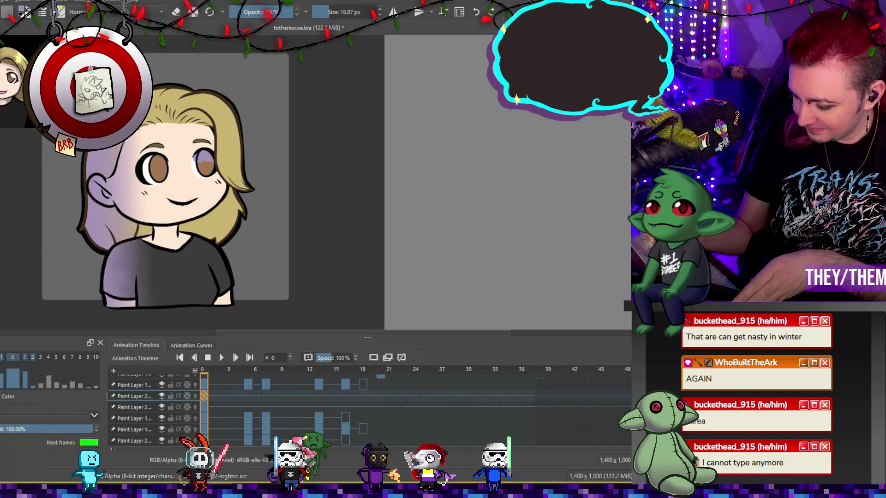
drag(146, 170, 153, 157)
drag(330, 7, 365, 6)
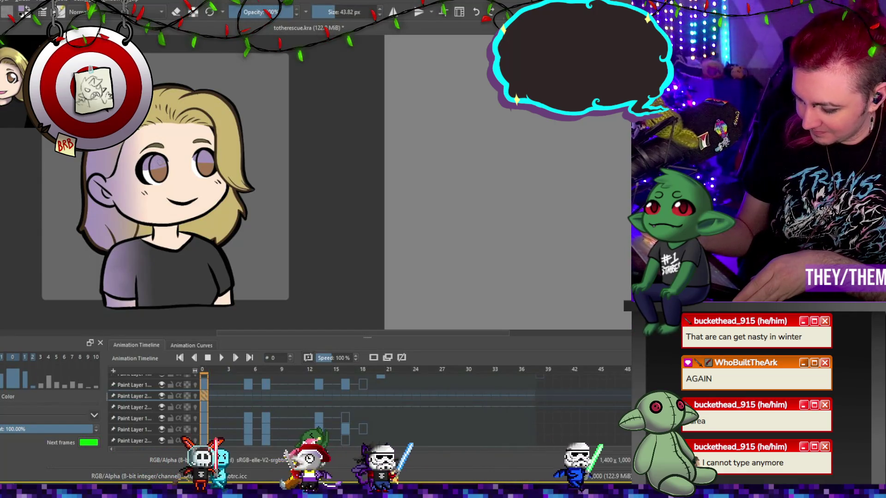
drag(181, 121, 210, 149)
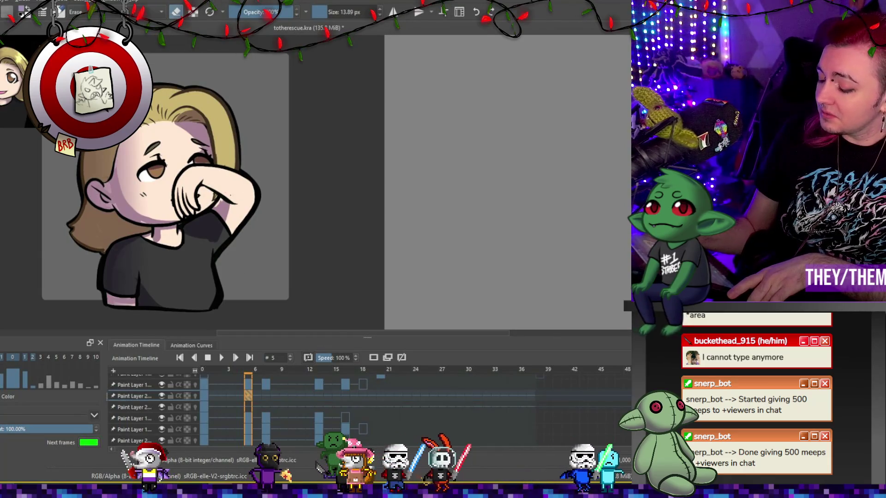
Step: Touch up the frame-5 lavender shading, alternating between painting and erasing
drag(226, 210, 210, 222)
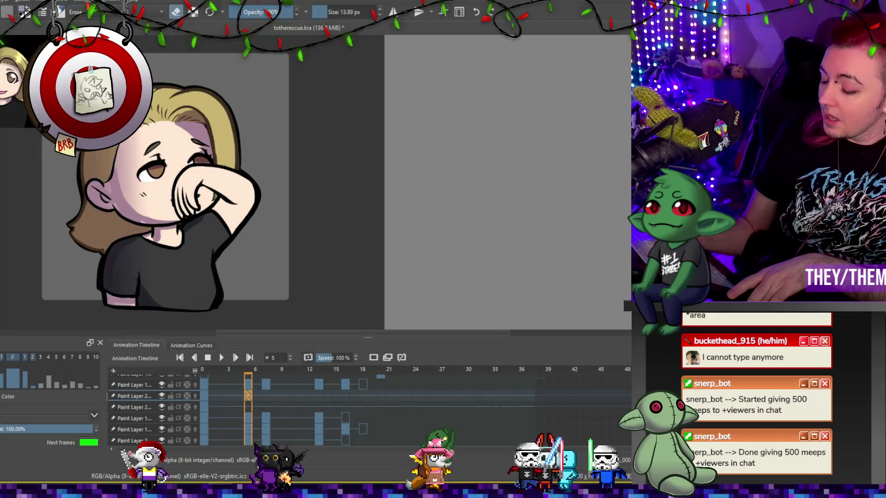
key(e)
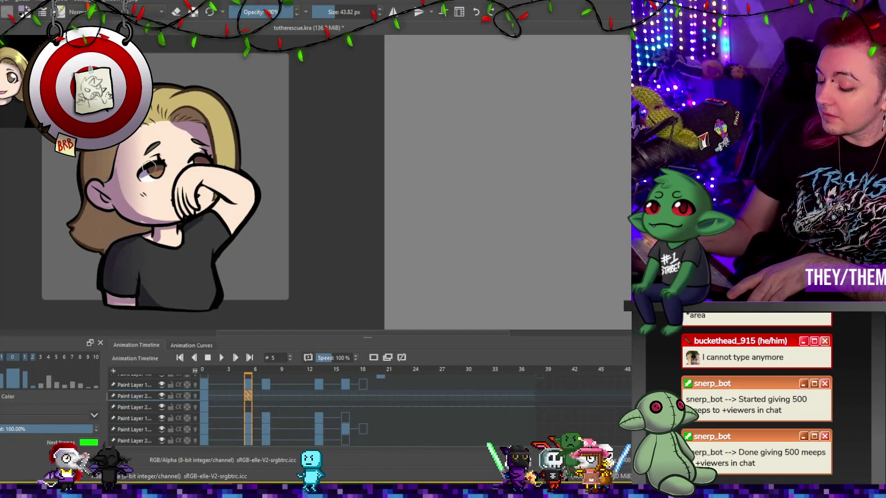
key(e)
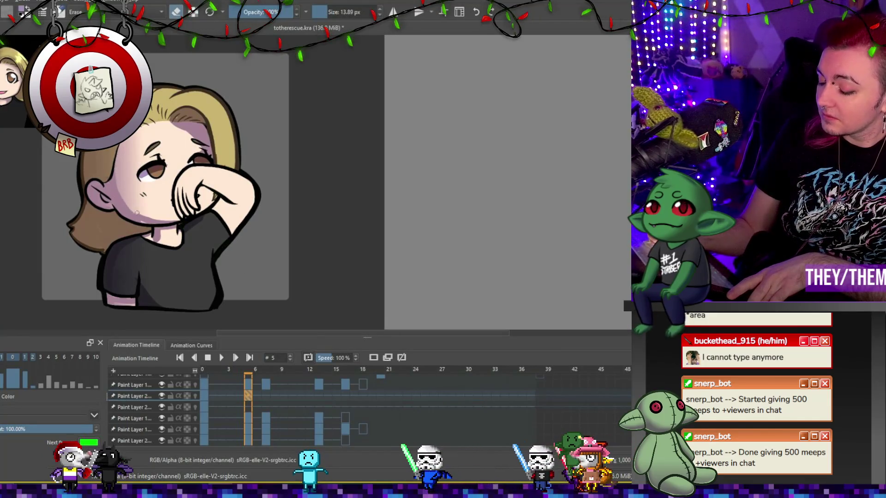
key(e)
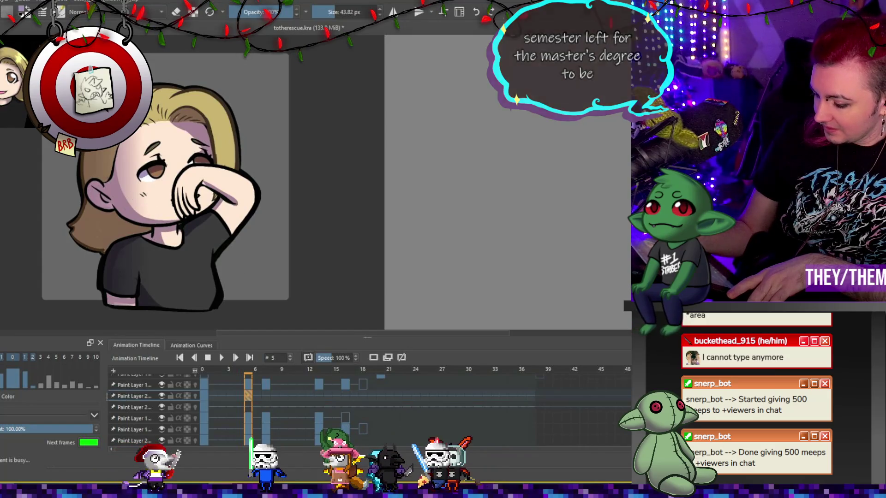
Step: Compare with the frame-0 drawing, then return to frame 5 on Paint Layer 2
key(e)
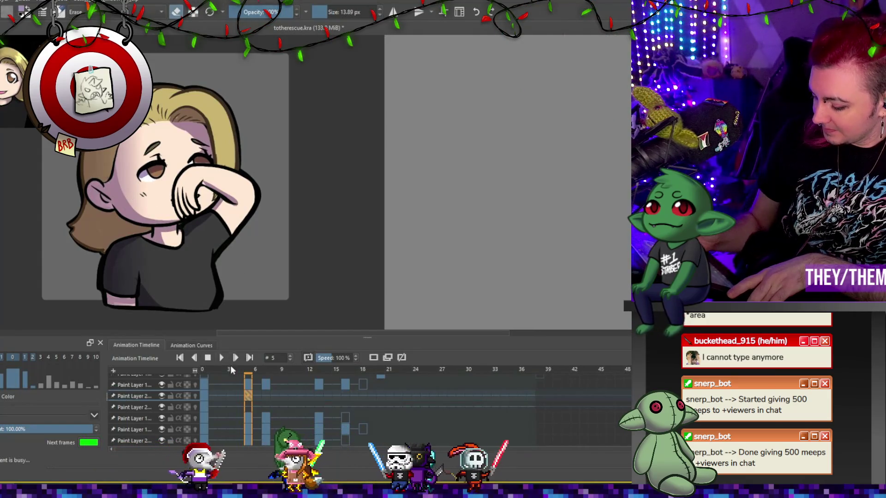
click(206, 396)
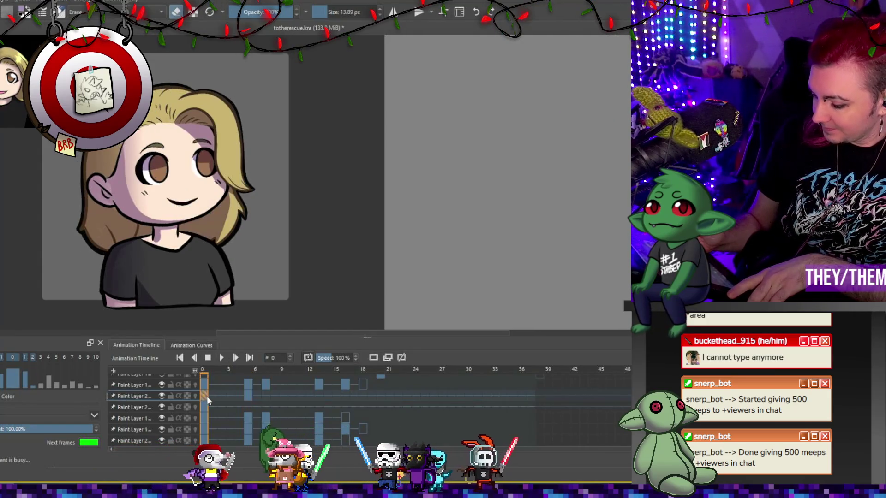
click(249, 396)
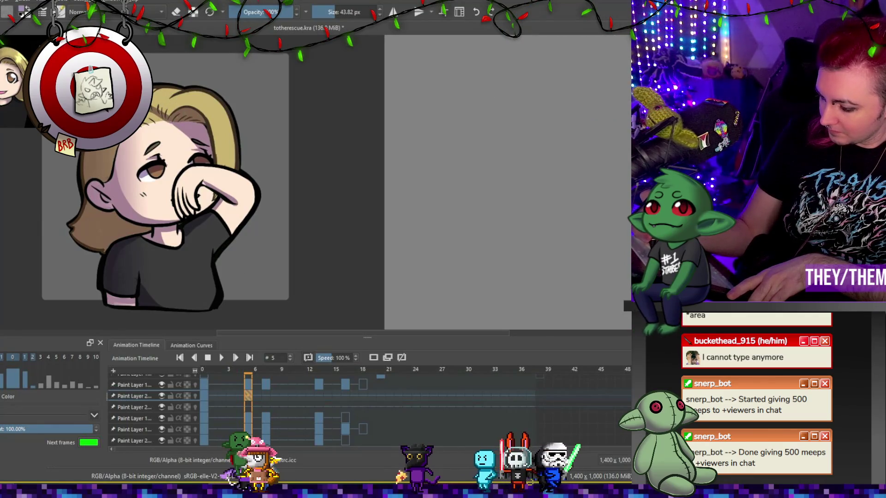
Step: Erase and repaint more frame-5 shading, then move to frame 7 with the brush active
key(e)
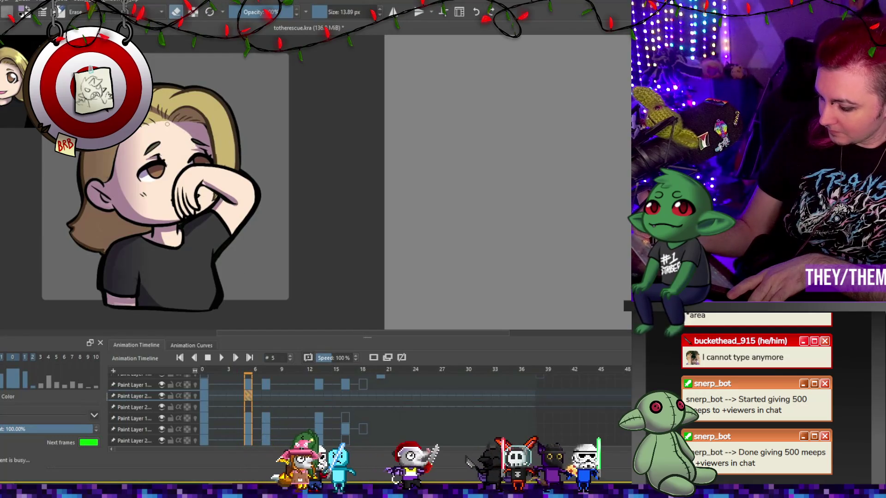
key(e)
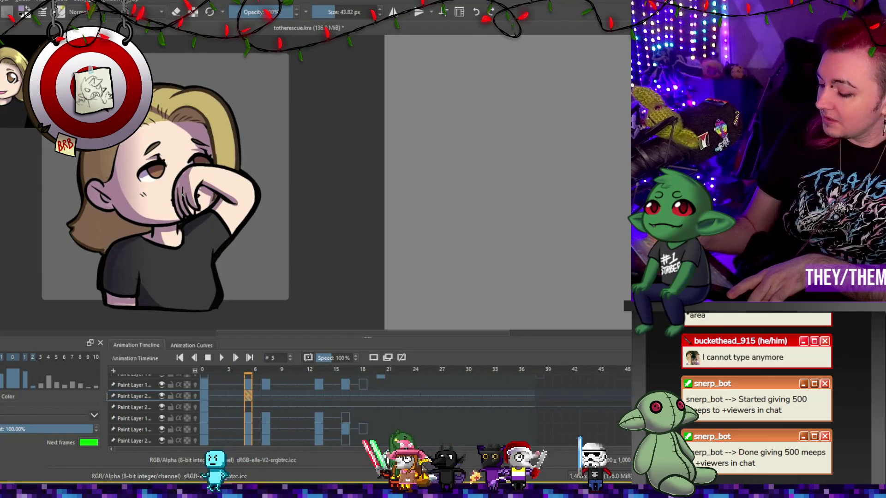
key(e)
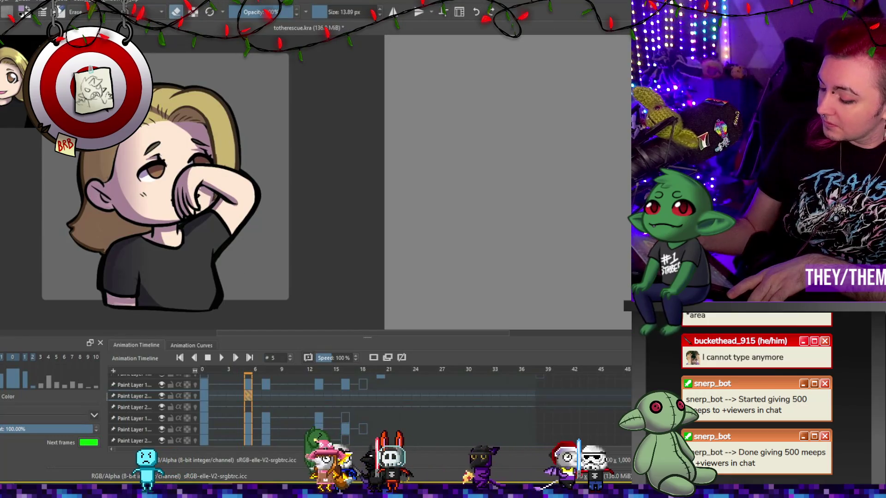
click(268, 394)
key(e)
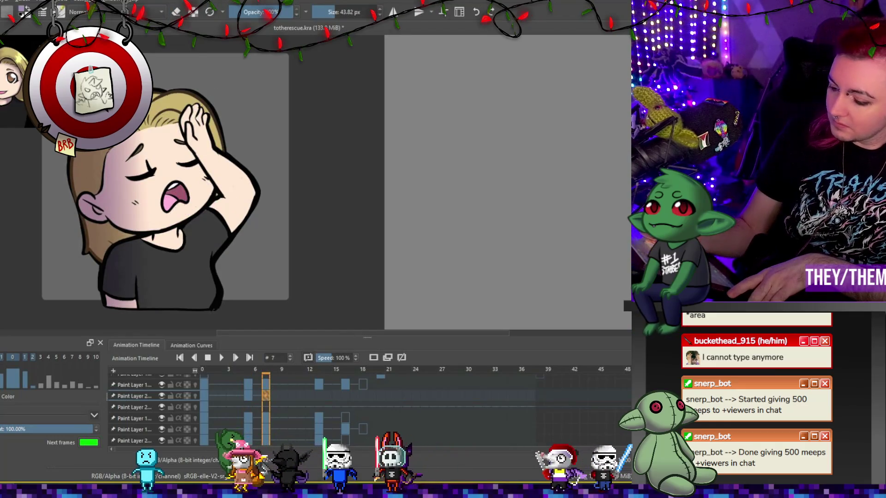
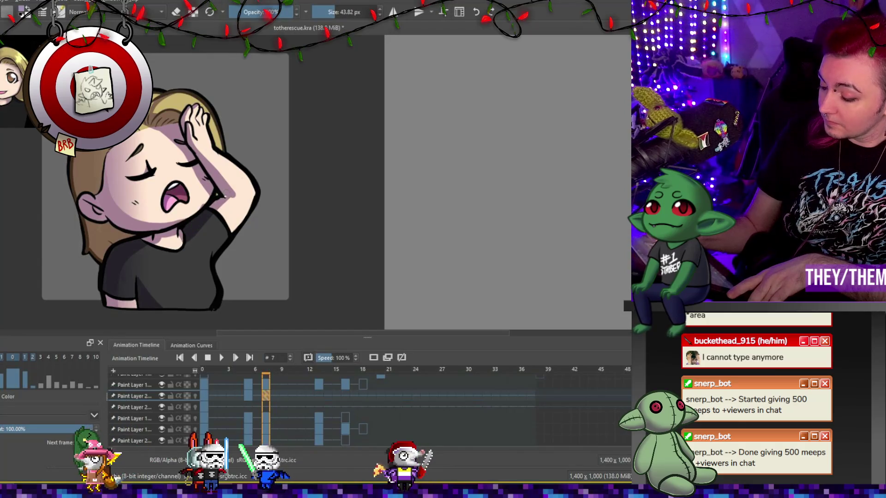
Step: Toggle the eraser while comparing the nose-wiping frame 5 with the facepalm frame 7
key(e)
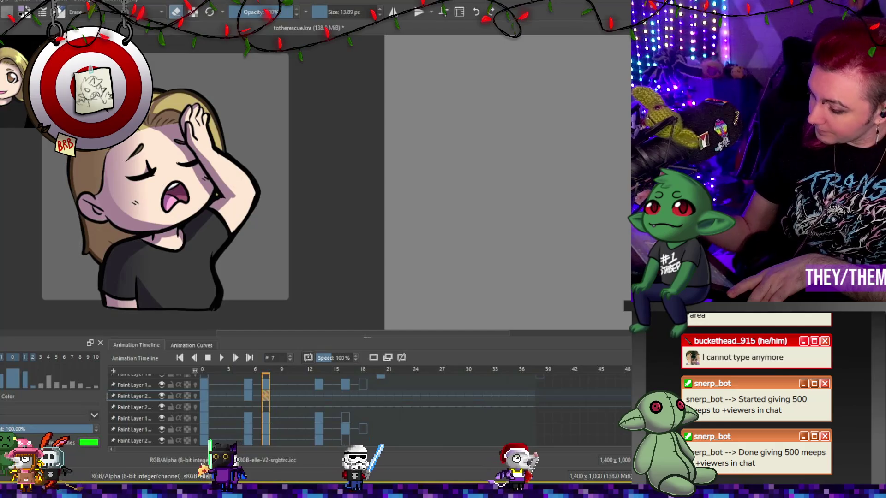
key(e)
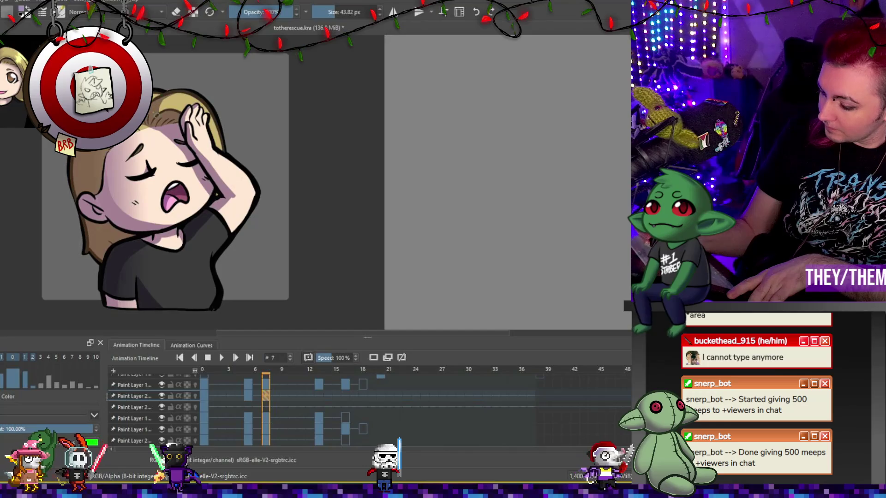
key(e)
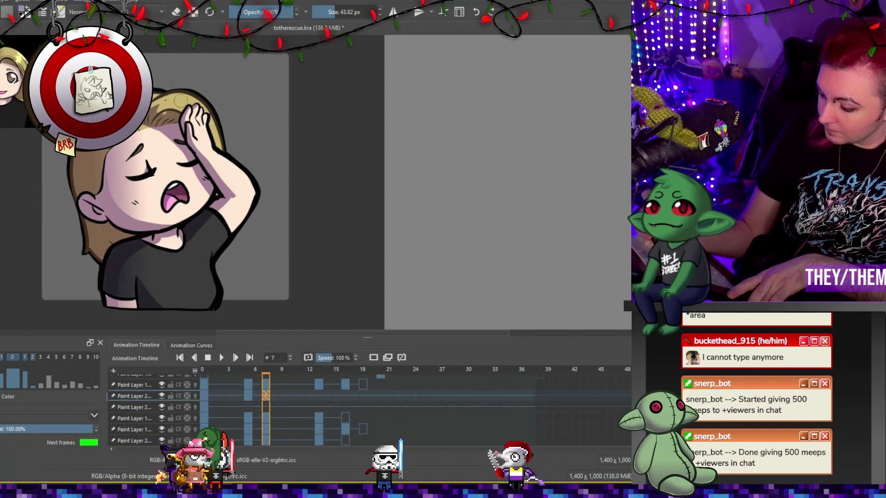
key(e)
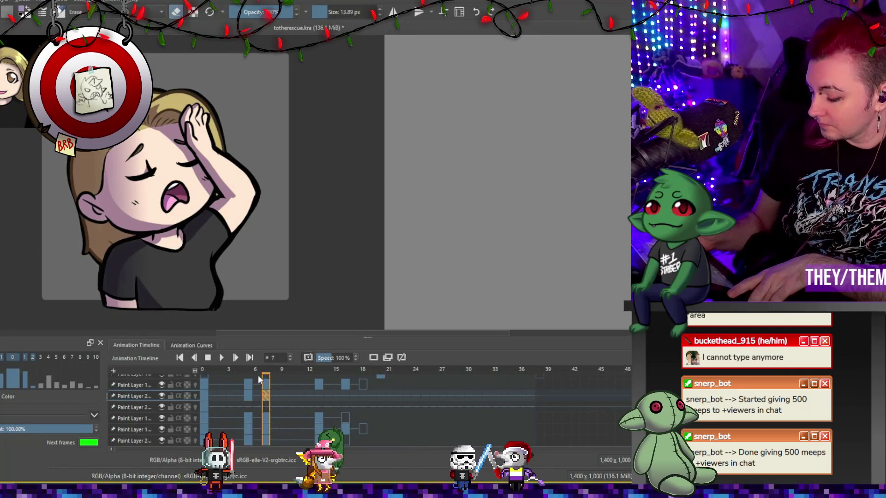
click(251, 397)
click(265, 396)
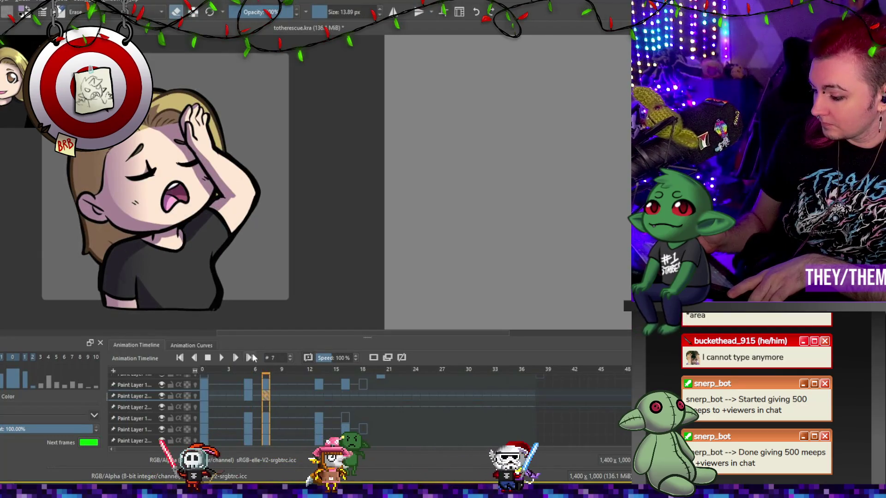
key(e)
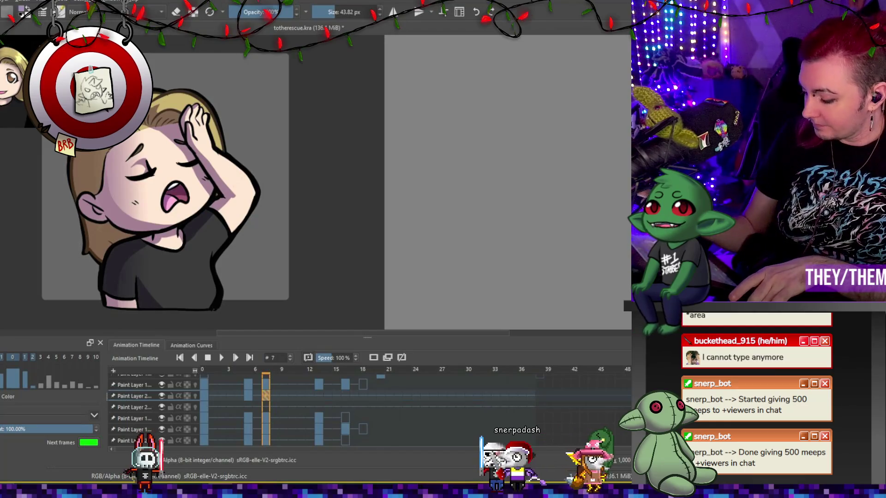
Step: Recheck frames 5 and 7 with the eraser toggled, then move to frame 13
click(250, 397)
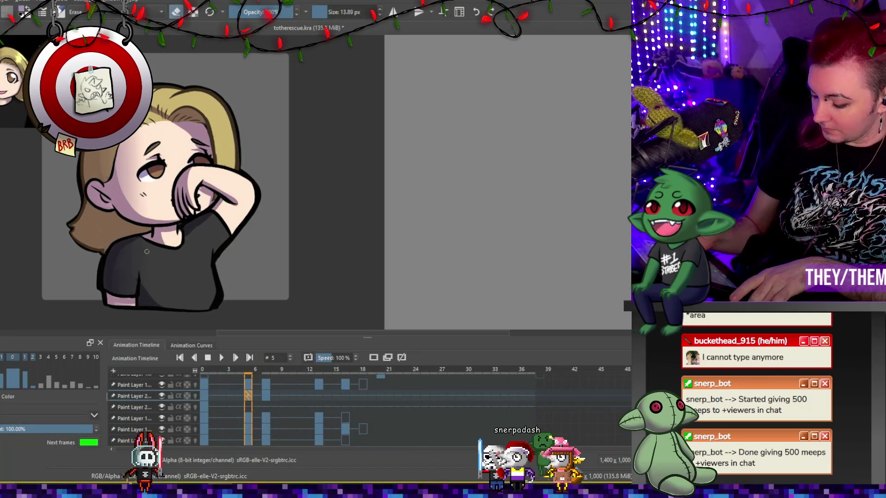
key(e)
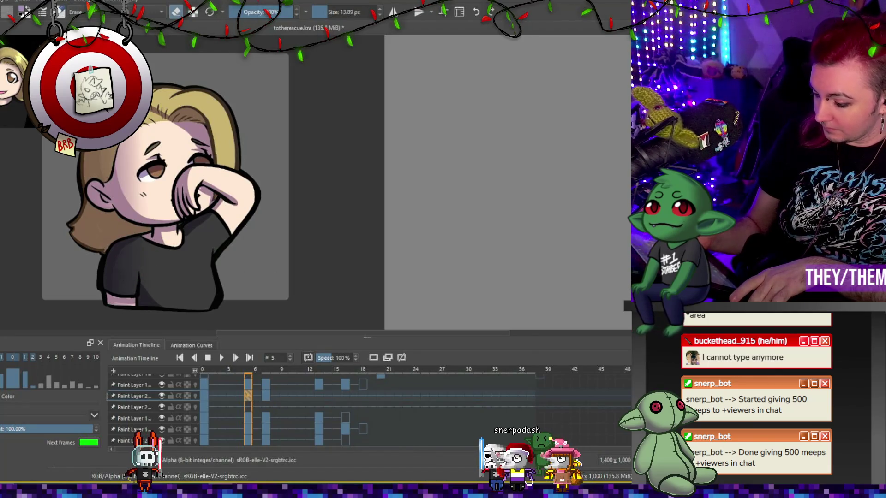
click(266, 397)
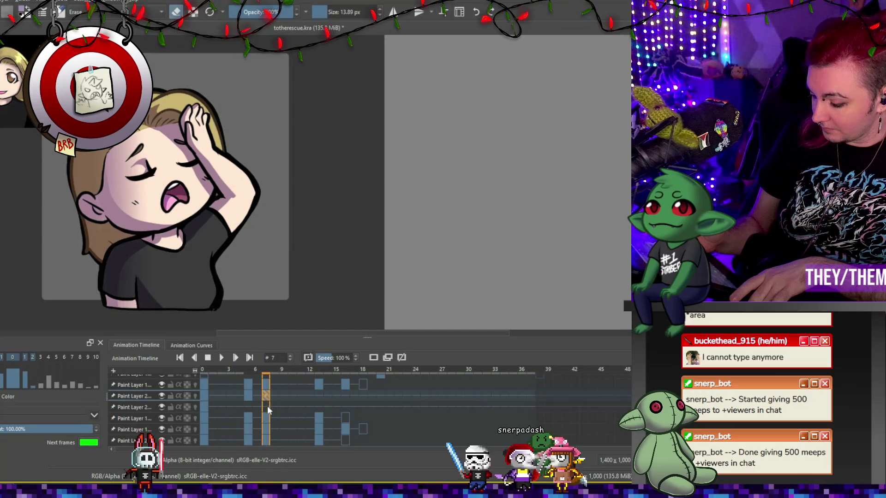
click(250, 396)
key(e)
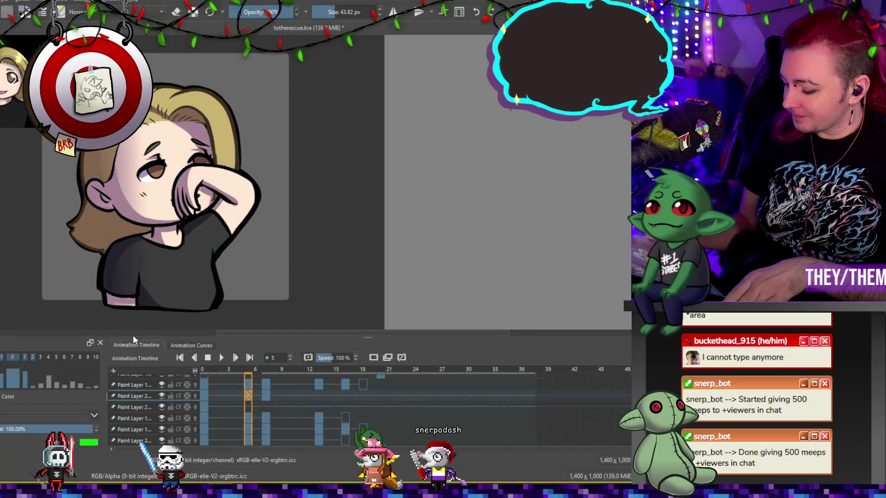
click(318, 395)
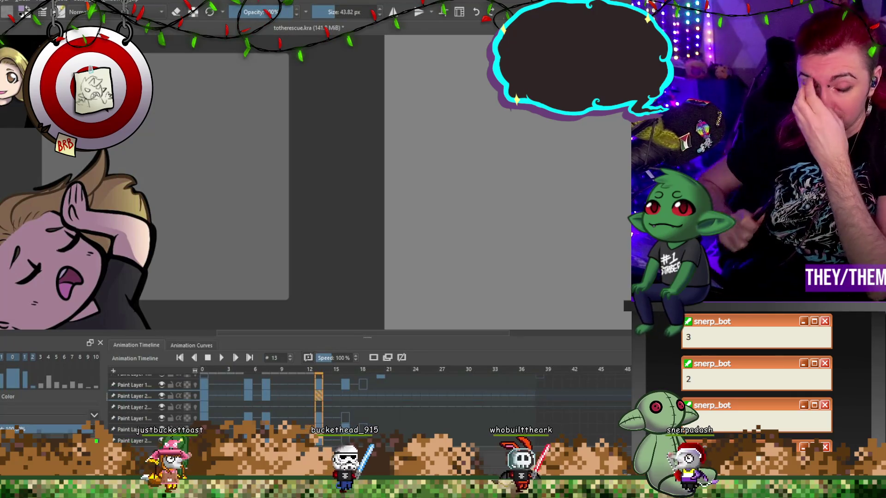
Step: Add a blank keyframe at frame 16 on Paint Layer 2 and play the animation
click(344, 397)
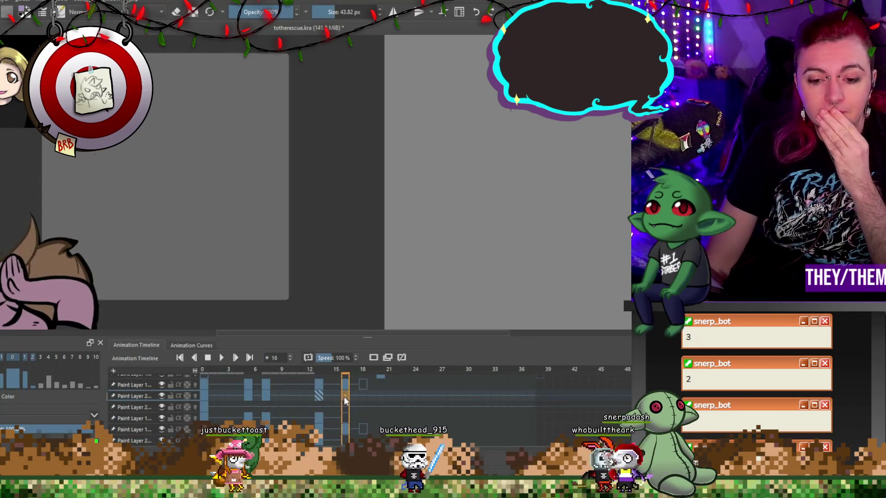
click(374, 360)
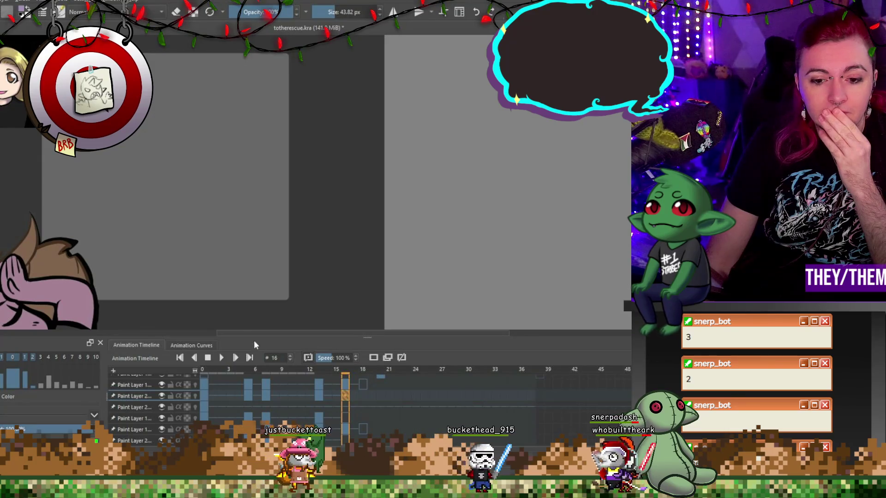
click(221, 358)
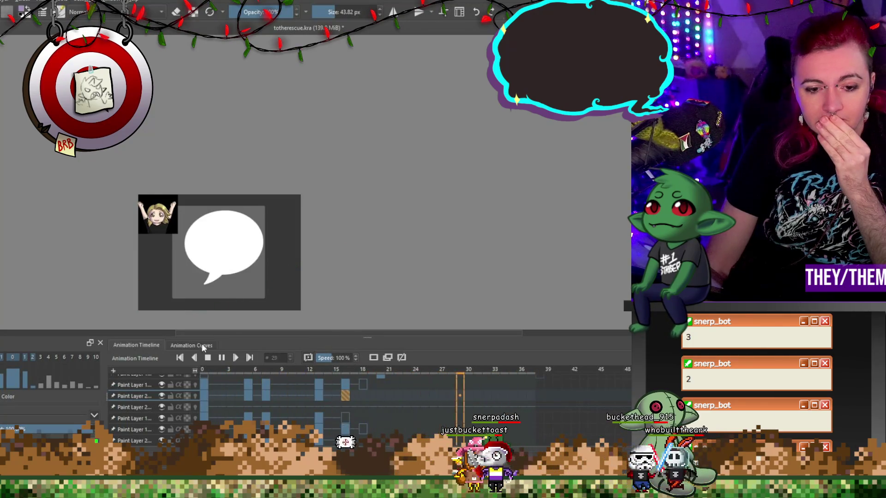
Step: Stop playback, go via frame 7 to frame 5, zoom in, and enlarge the brush to 60 px
click(208, 358)
click(267, 394)
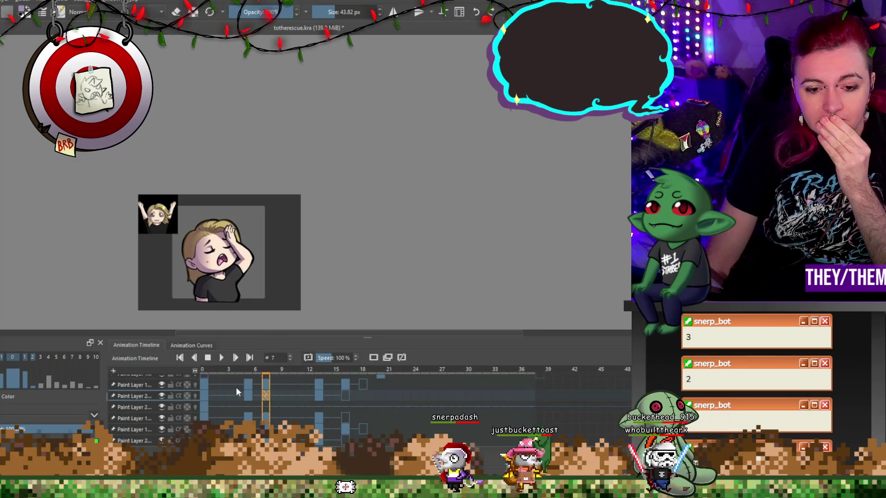
click(248, 396)
scroll(218, 236, up, 3)
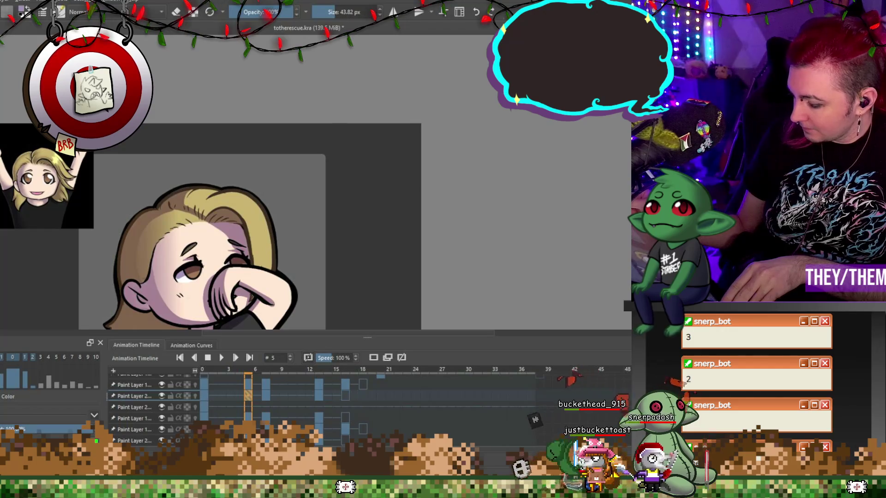
scroll(255, 252, down, 3)
scroll(249, 194, up, 1)
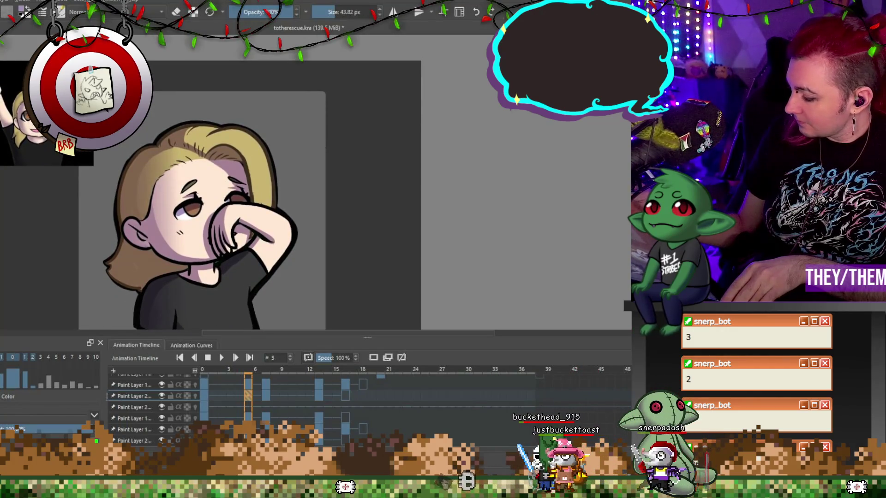
key(bracketright)
key(bracketright)
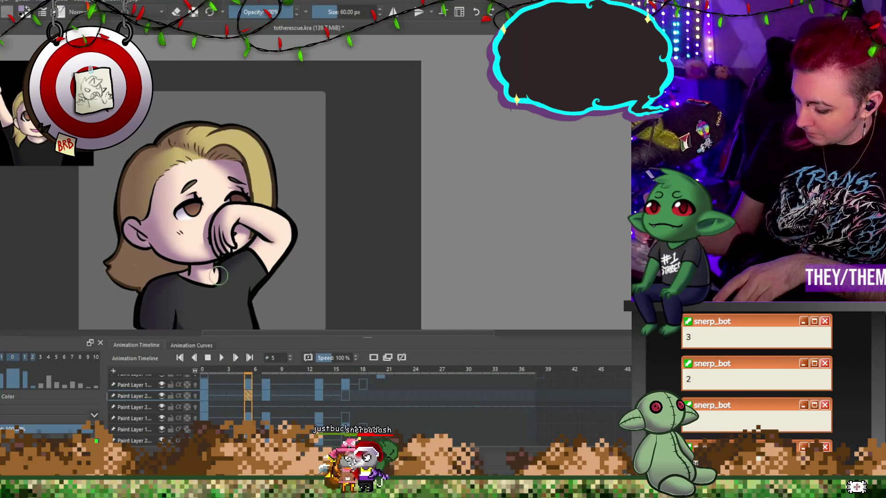
Step: View frames 0, 5 and 7, shrinking the brush to 43.82 px then back to 60 px
click(204, 395)
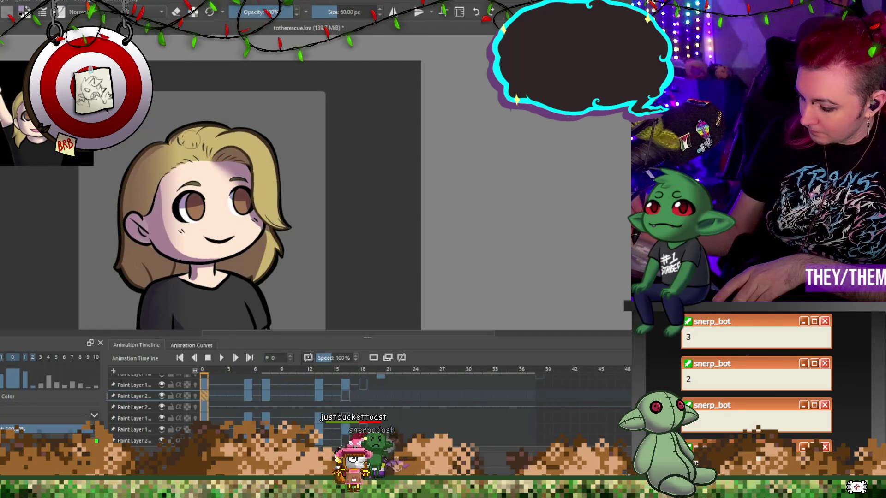
key(bracketleft)
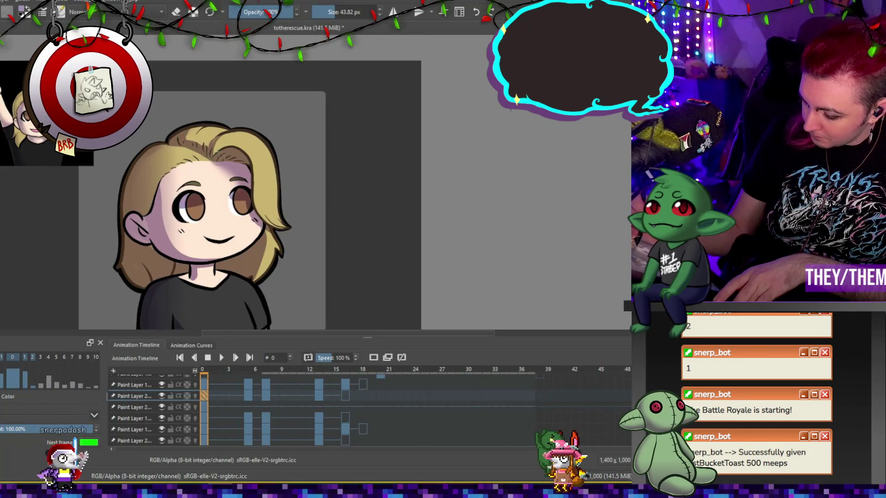
click(248, 395)
click(266, 395)
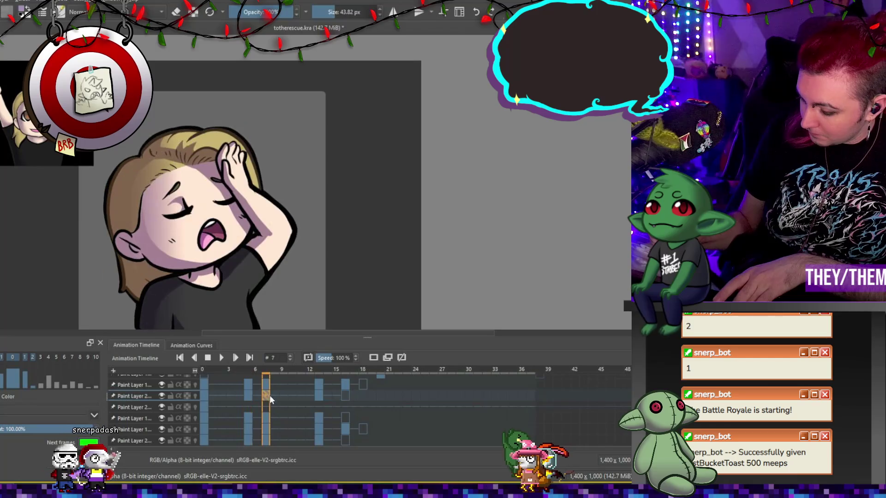
key(bracketright)
key(bracketright)
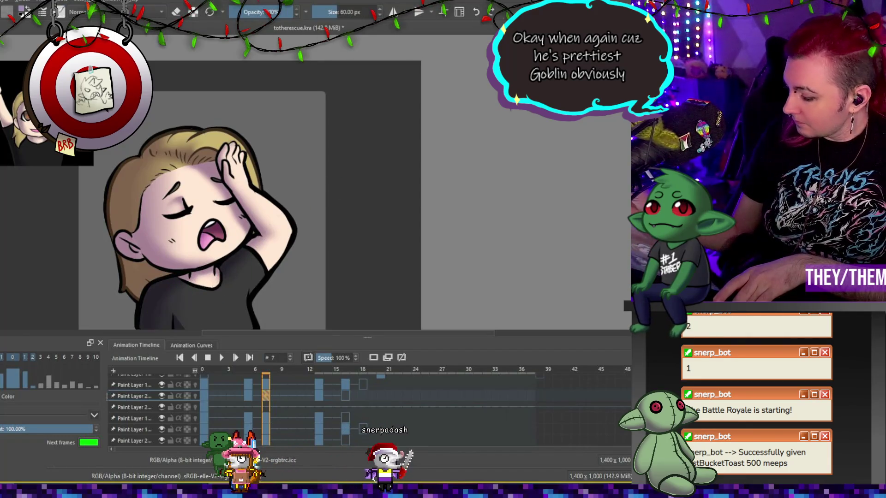
Step: Step through keyframes 13, 7 and 5, ending on the smiling frame 0
scroll(196, 292, down, 2)
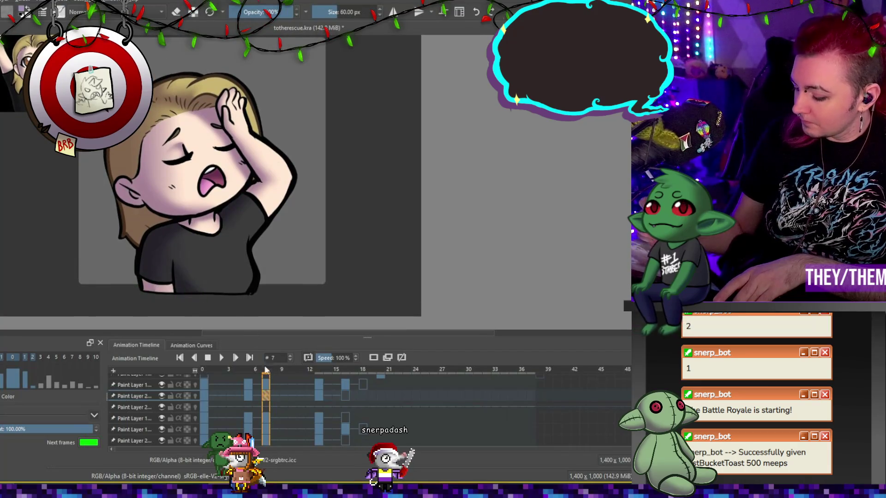
key(period)
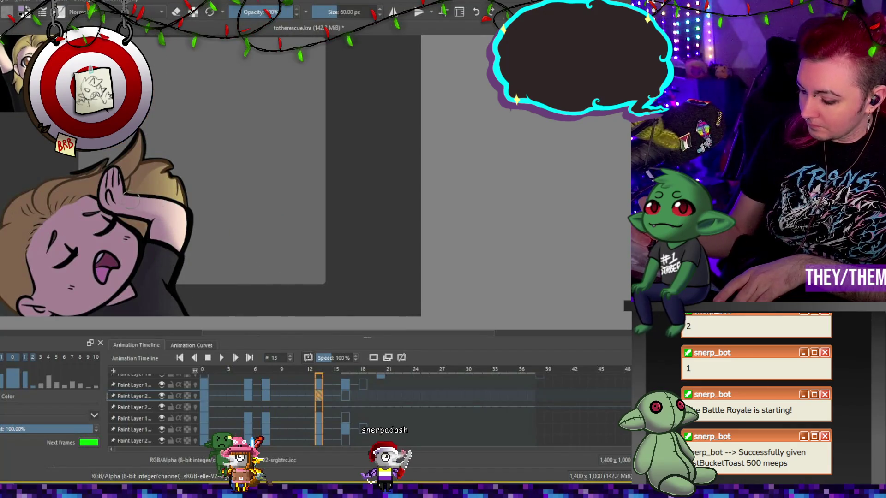
click(267, 396)
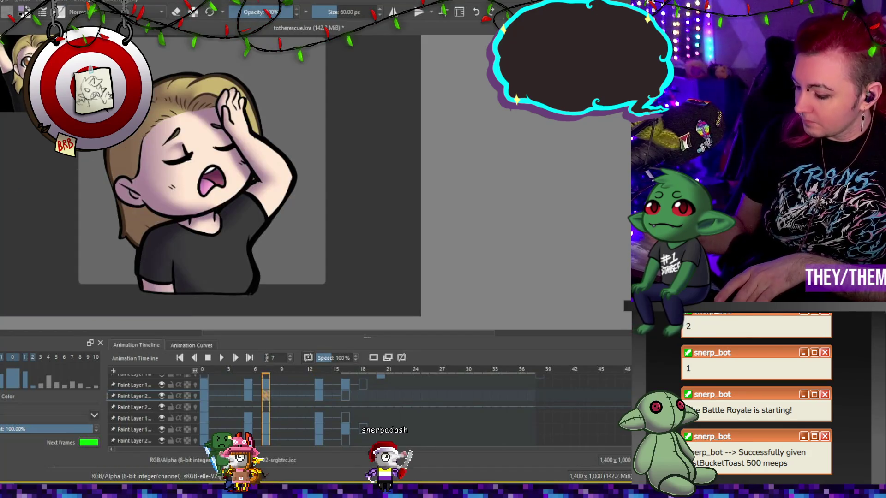
click(248, 395)
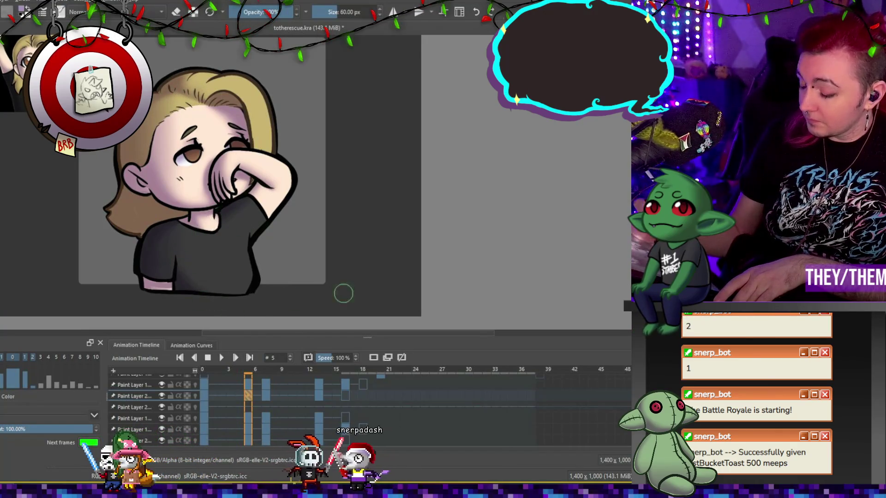
click(204, 396)
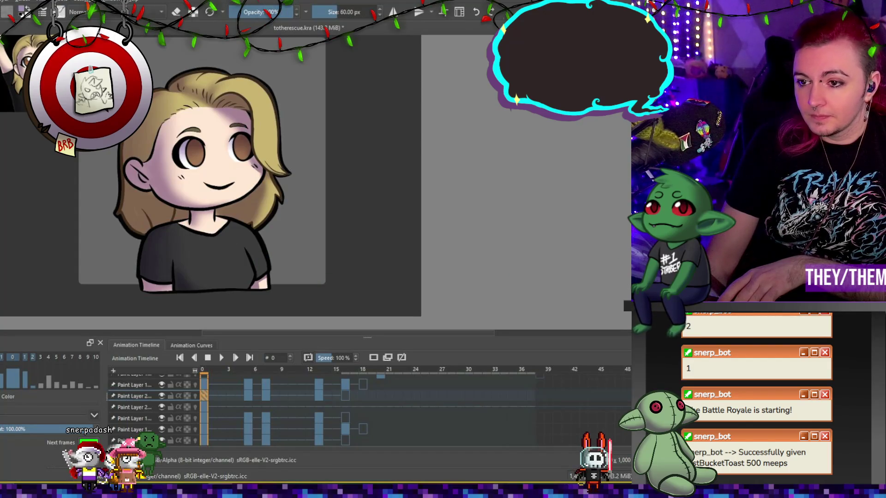
Step: Darken the hair behind the cheek and ear, set the brush to 43.82 px, and go to frame 5
drag(160, 143, 134, 226)
scroll(233, 157, down, 3)
scroll(205, 168, up, 2)
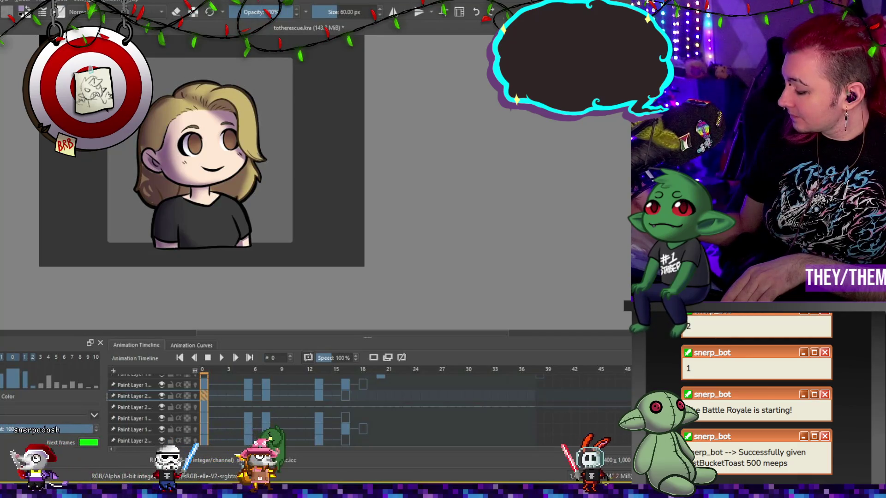
drag(153, 157, 141, 156)
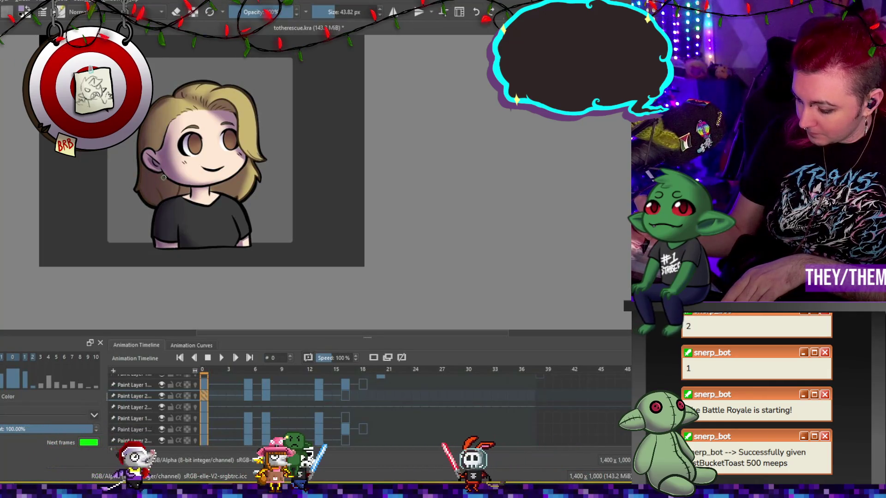
key(e)
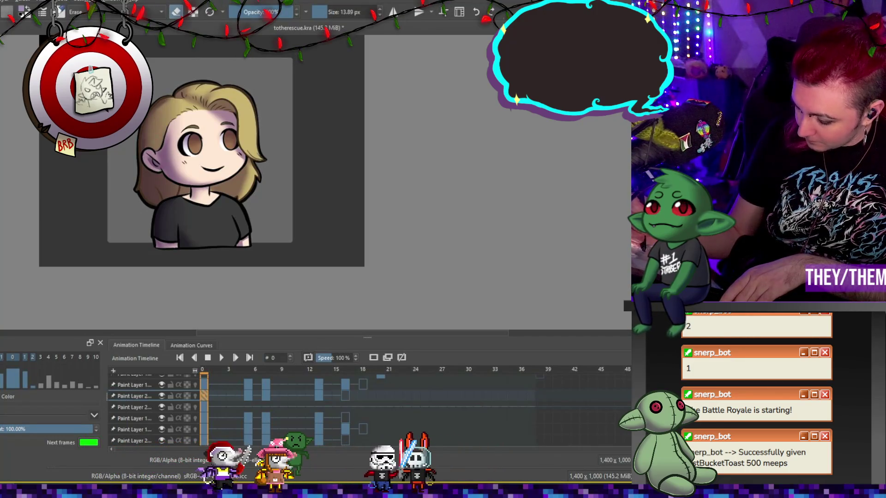
key(e)
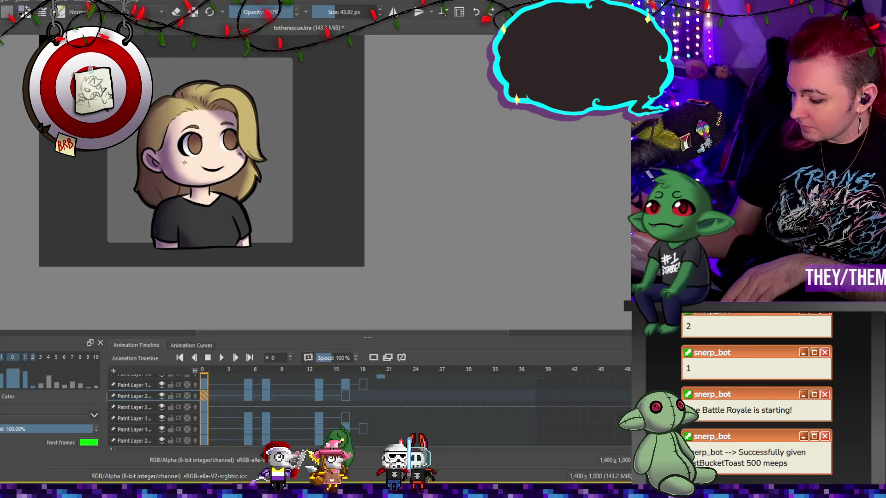
click(246, 386)
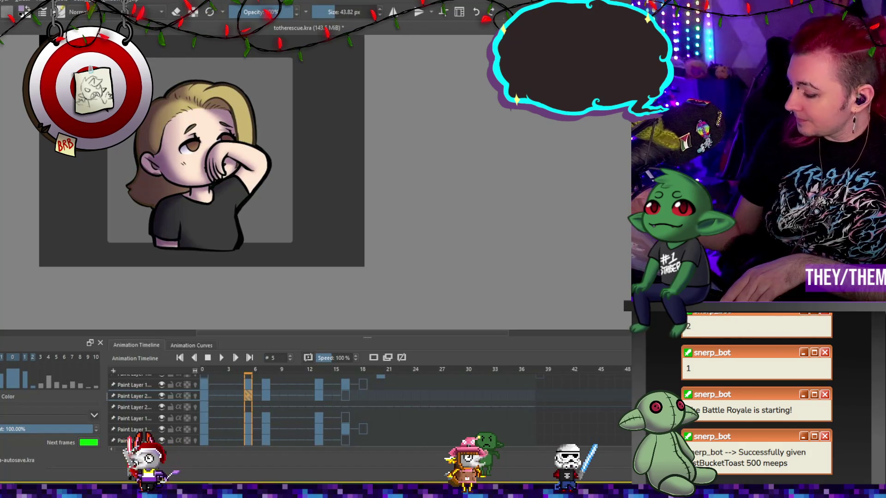
Step: Toggle the eraser, jump to smiling frame 0, and enlarge the brush to 60 px
key(e)
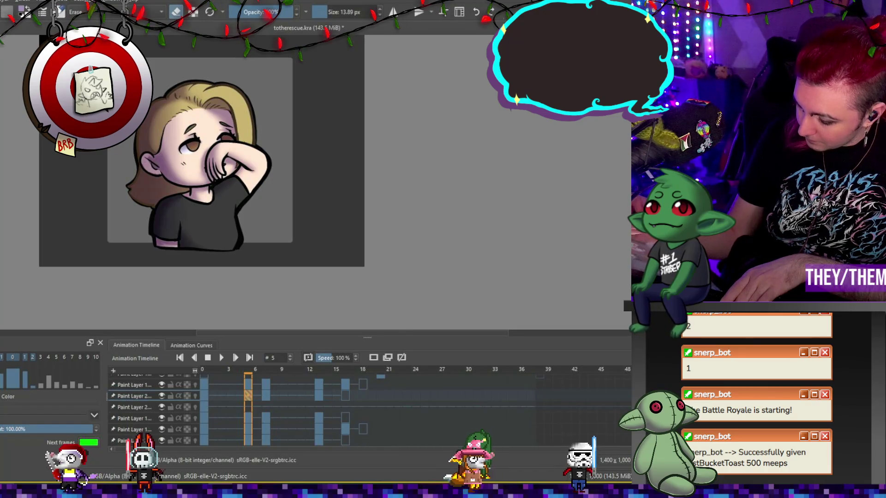
key(e)
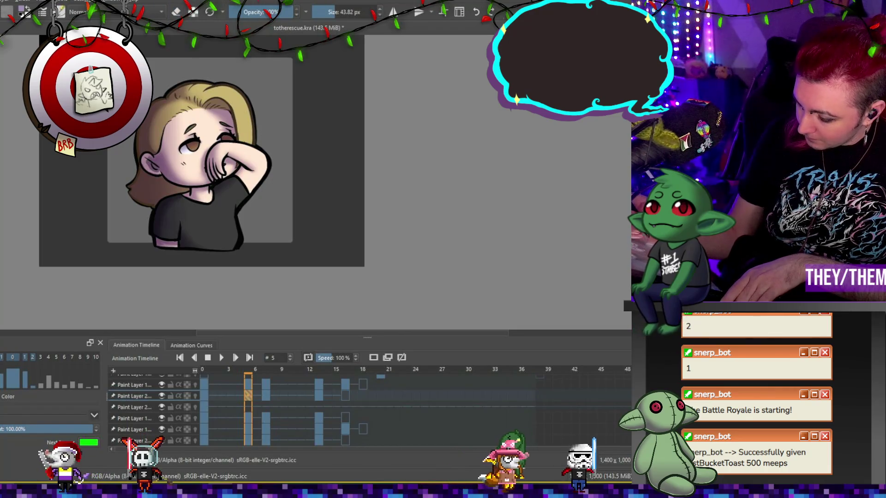
key(e)
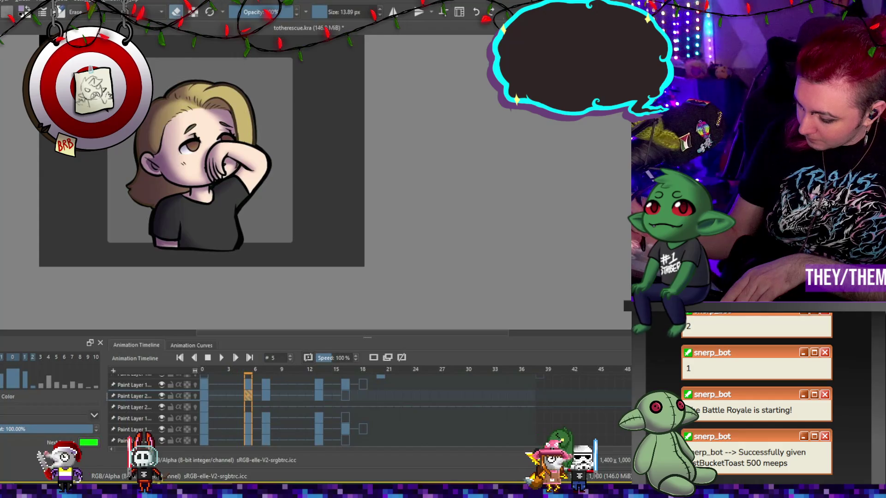
click(194, 370)
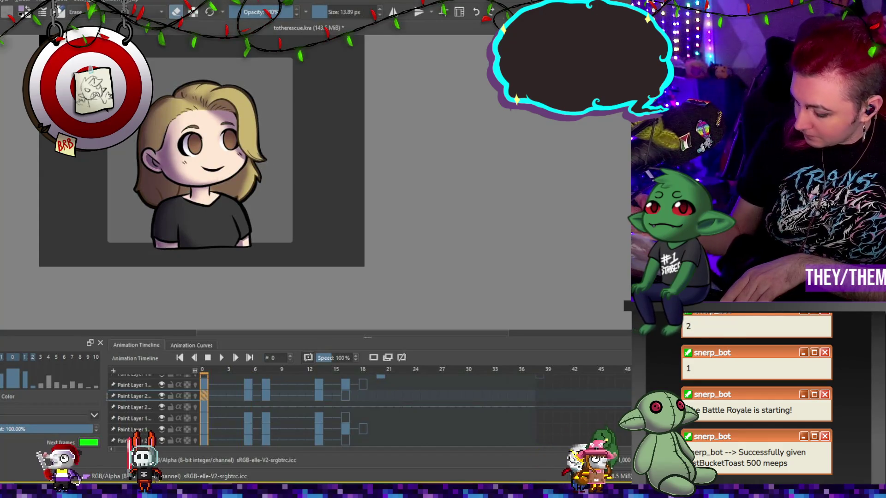
key(e)
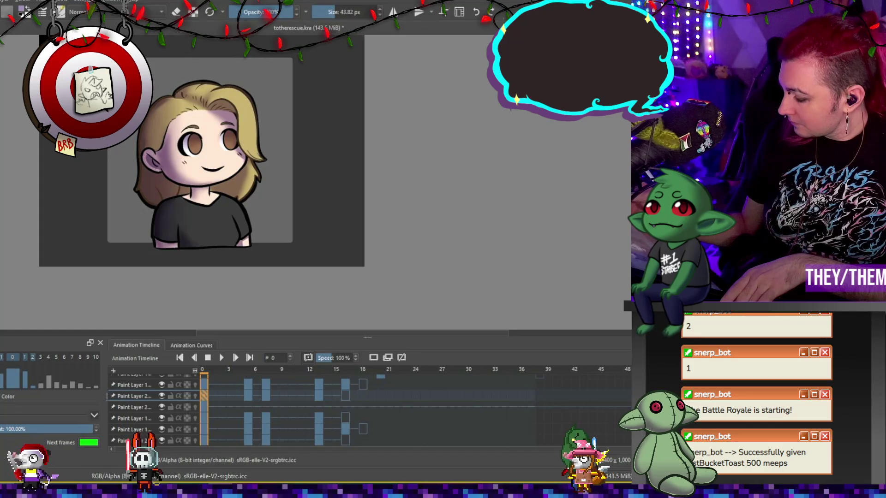
key(bracketright)
key(bracketright)
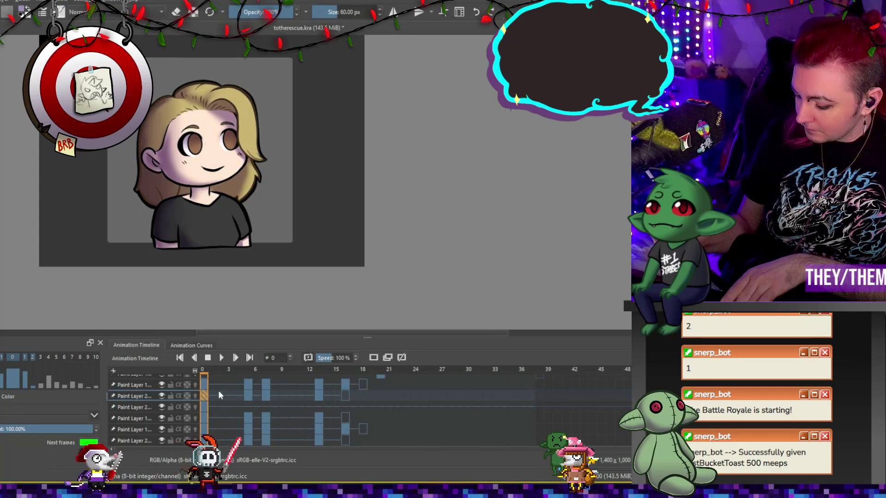
Step: Go through frames 5 and 7, adjusting the brush to 43.82 px and back to 60 px
click(248, 395)
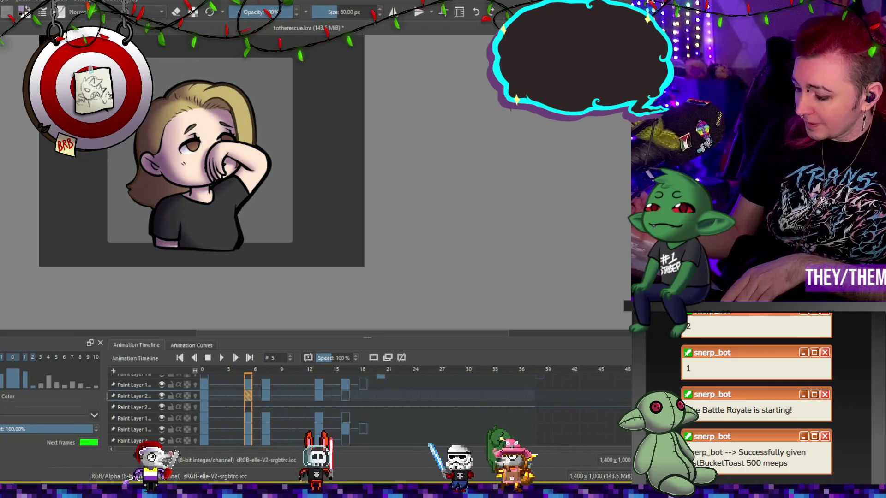
click(267, 396)
key(bracketleft)
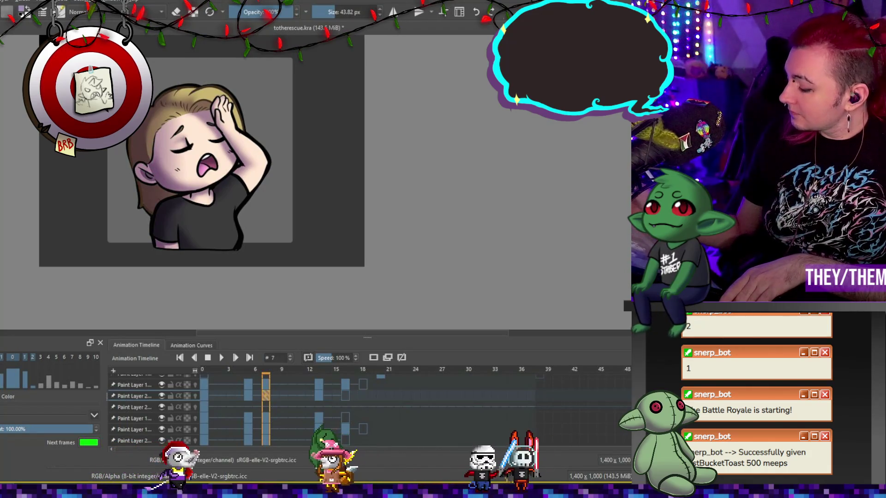
key(bracketright)
key(bracketright)
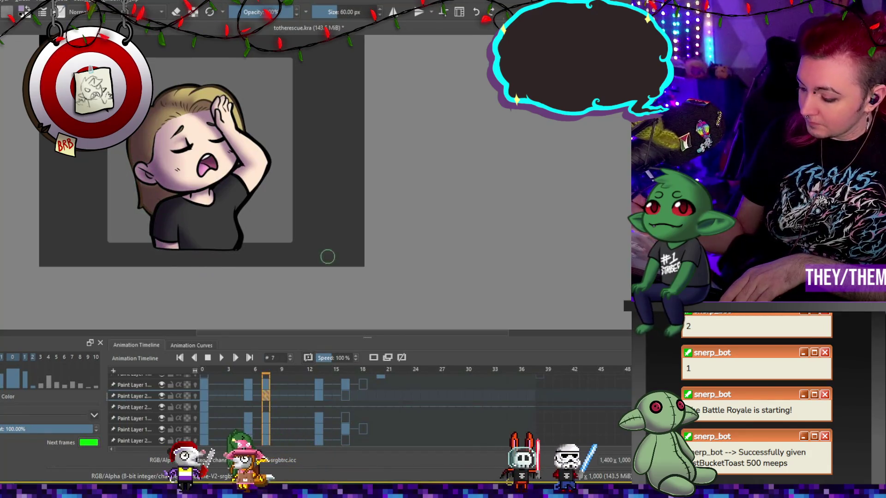
Step: From frame 13, zoom out, play and stop the animation, then return to frame 0
click(320, 395)
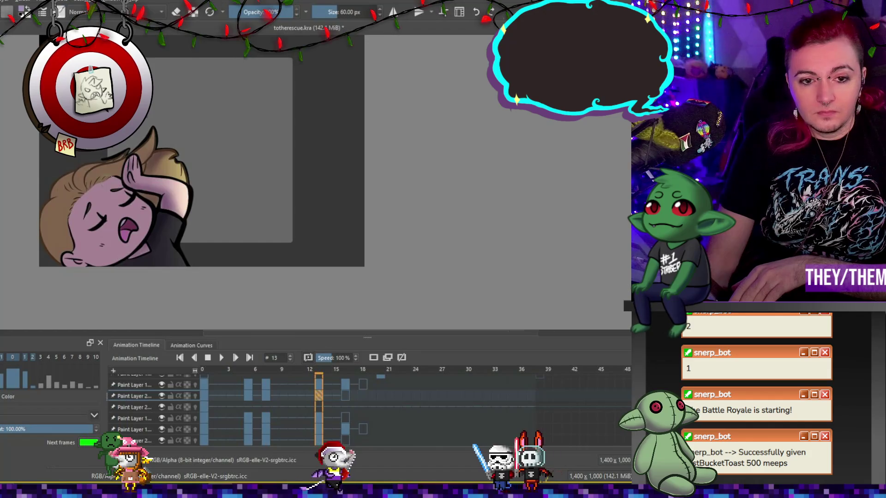
scroll(202, 151, down, 1)
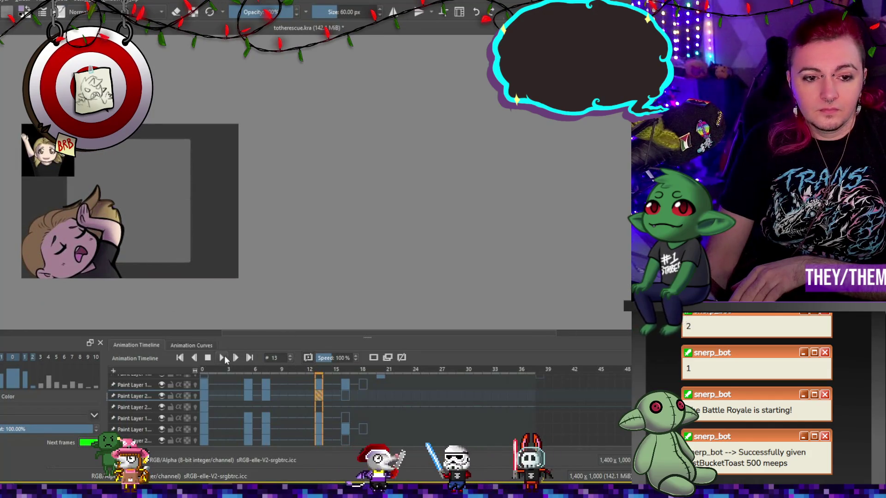
click(224, 356)
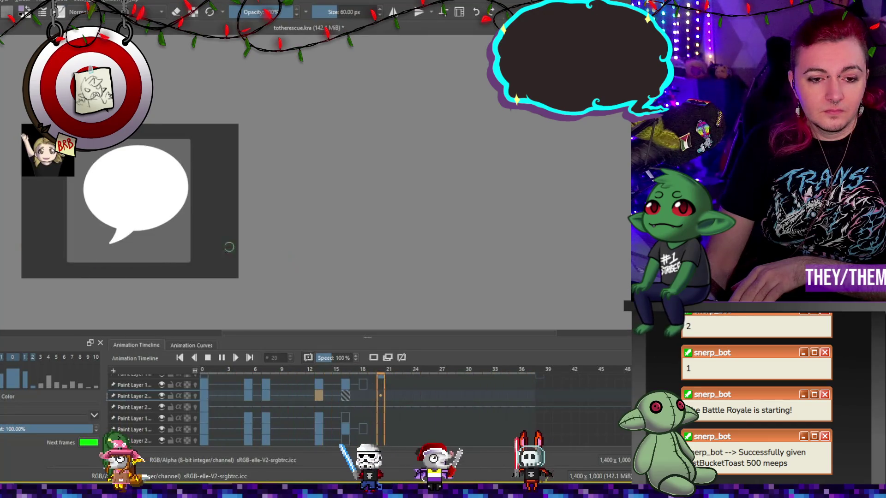
click(208, 358)
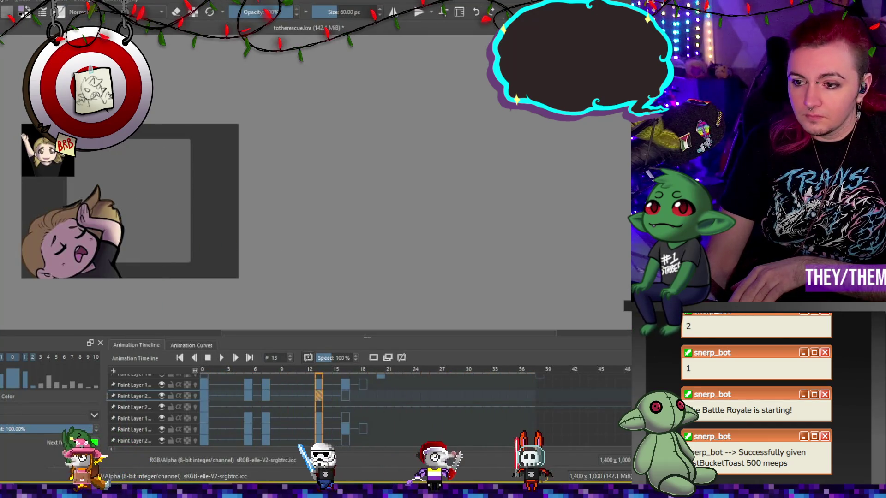
click(204, 397)
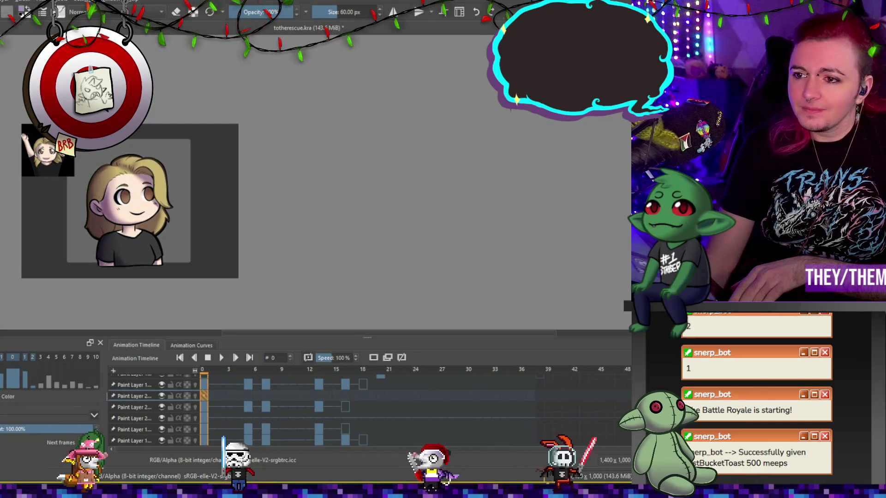
Step: Reduce the brush to 15.21 px and paint a light pinkish stroke on the shirt's lower-left edge
scroll(117, 208, up, 5)
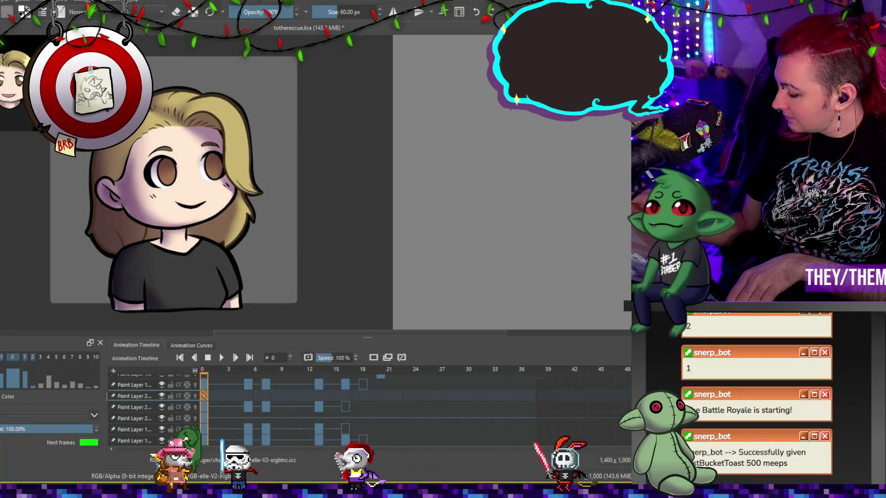
key(bracketleft)
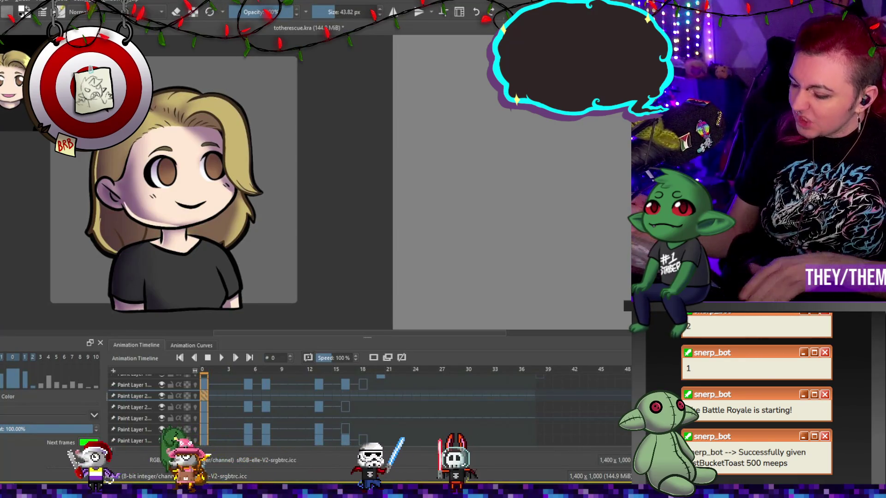
drag(331, 14, 325, 13)
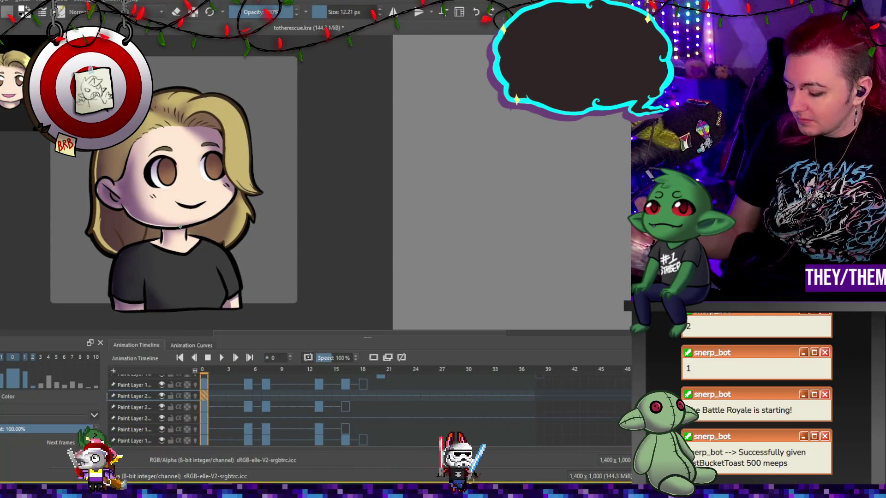
click(380, 10)
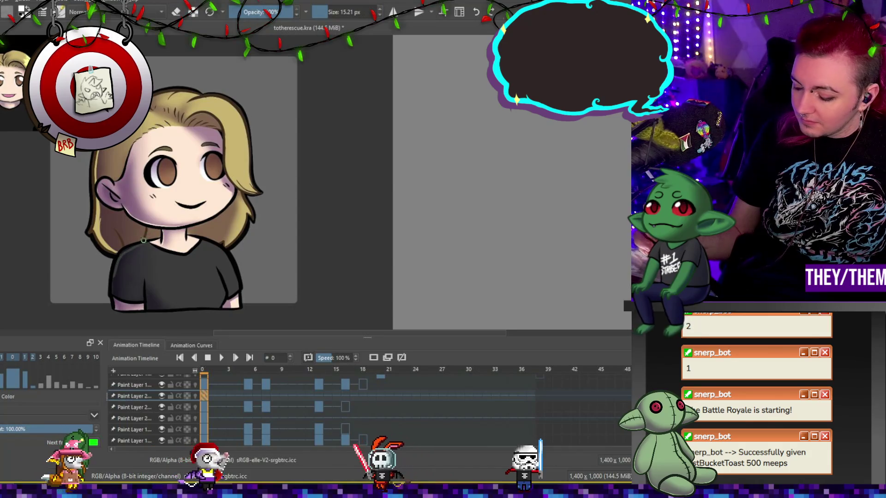
drag(113, 294, 121, 306)
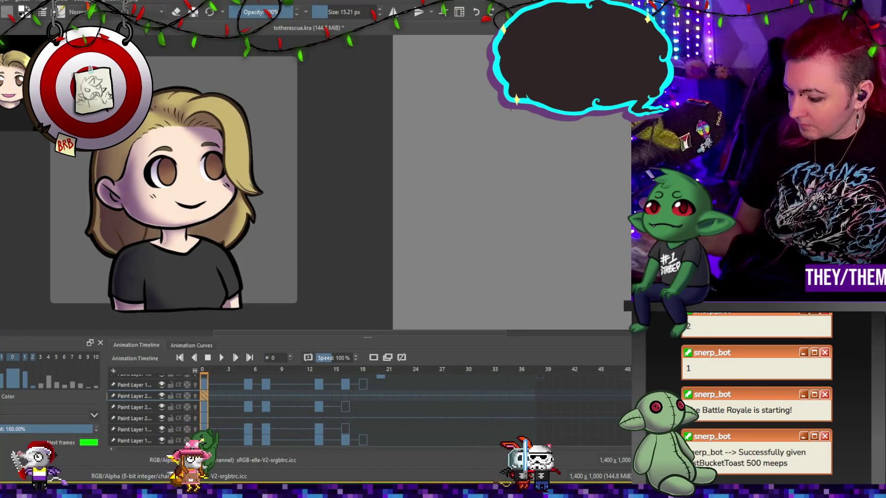
Step: Touch up hair edge, chin and shirt edge on frame 5 with a 46.55 px brush, then paste into frame 7
click(247, 395)
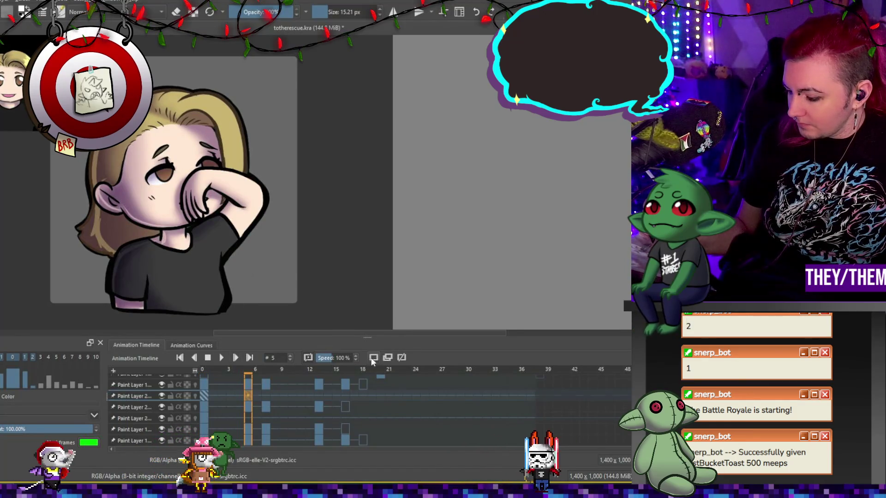
key(bracketright)
key(bracketright)
key(bracketright)
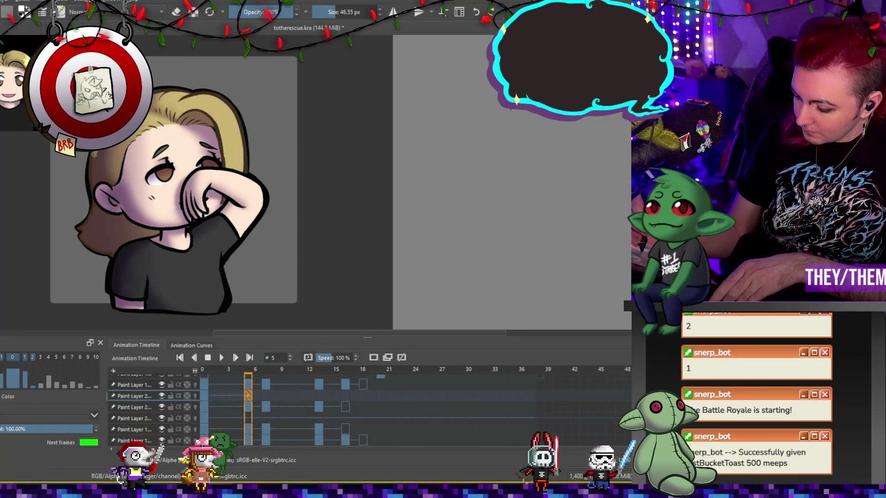
click(81, 226)
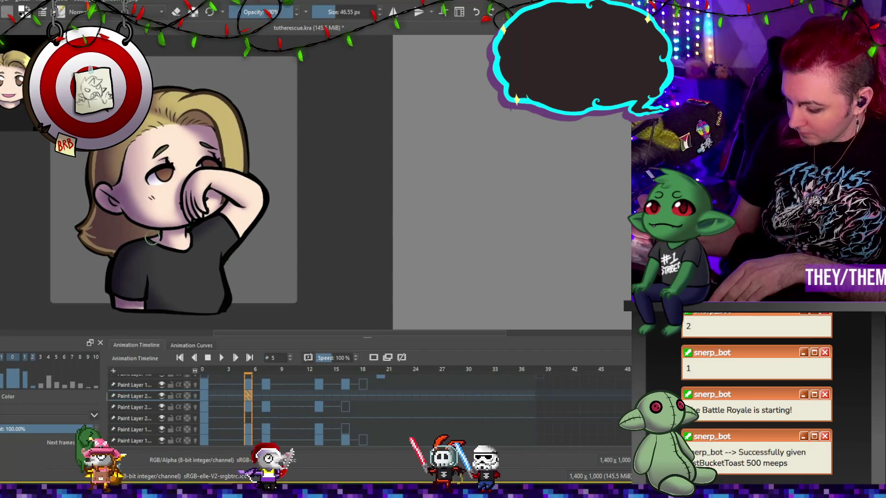
click(159, 226)
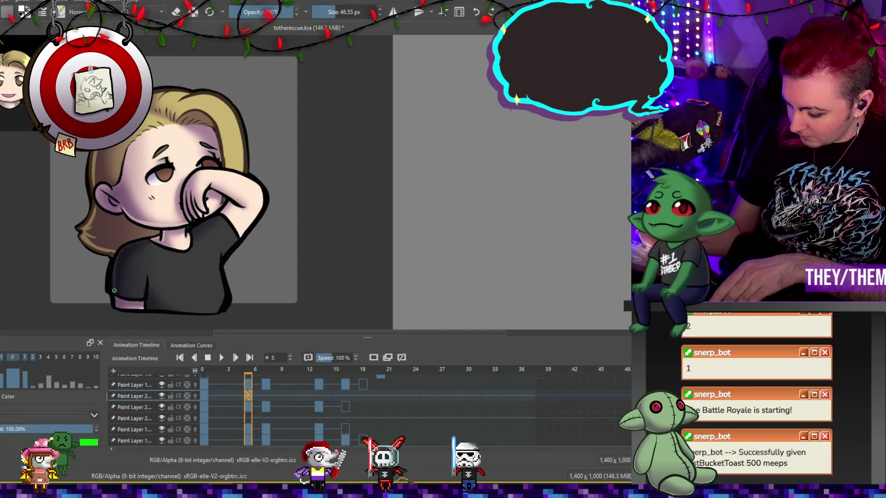
click(117, 298)
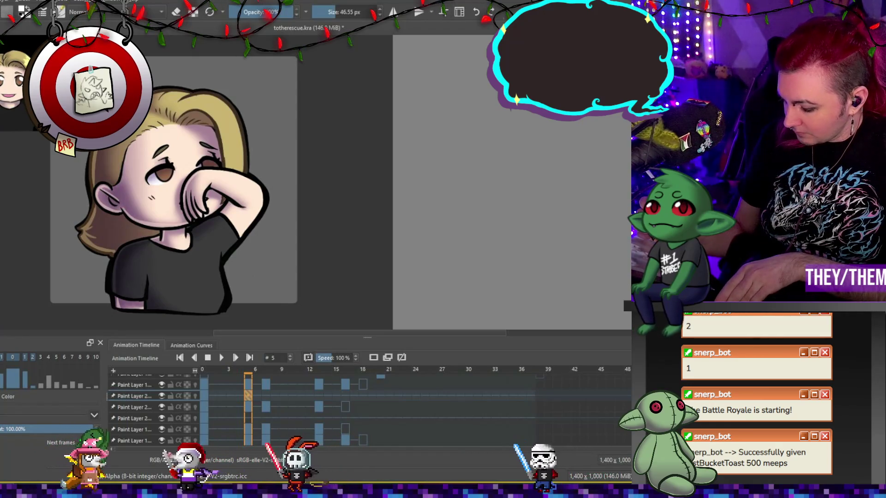
click(267, 393)
key(ctrl+v)
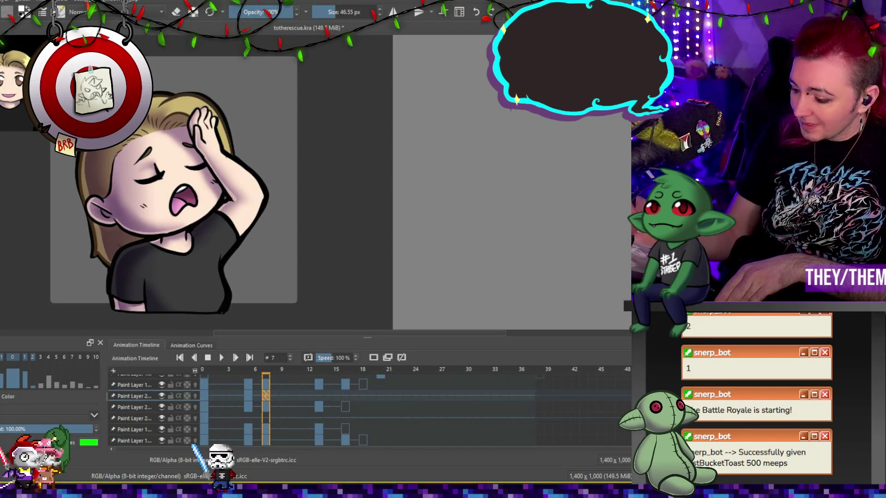
Step: Visit frames 5, 0 and 13, set a 60 px brush, fit the view, and play then stop the loop
click(248, 395)
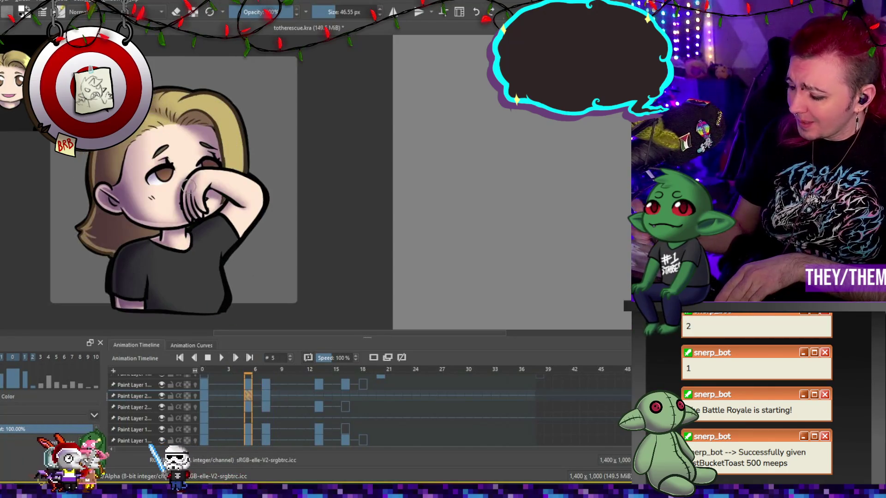
click(207, 397)
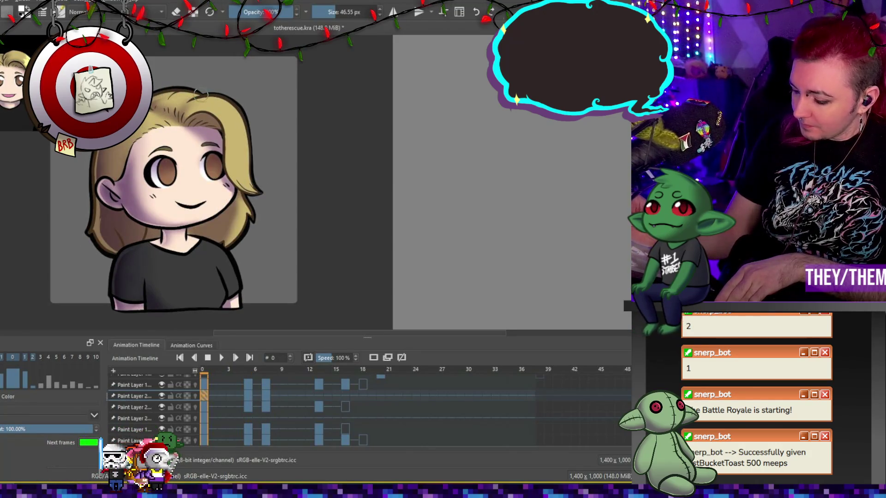
click(318, 396)
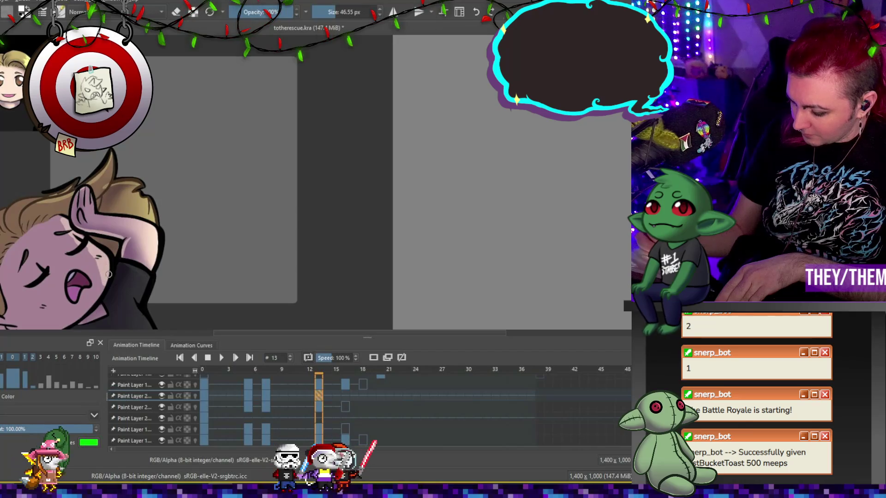
key(bracketright)
key(bracketright)
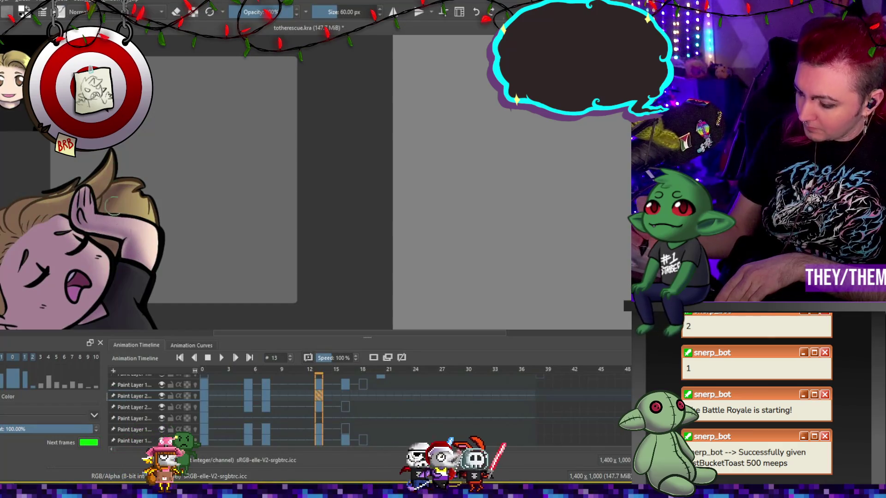
key(minus)
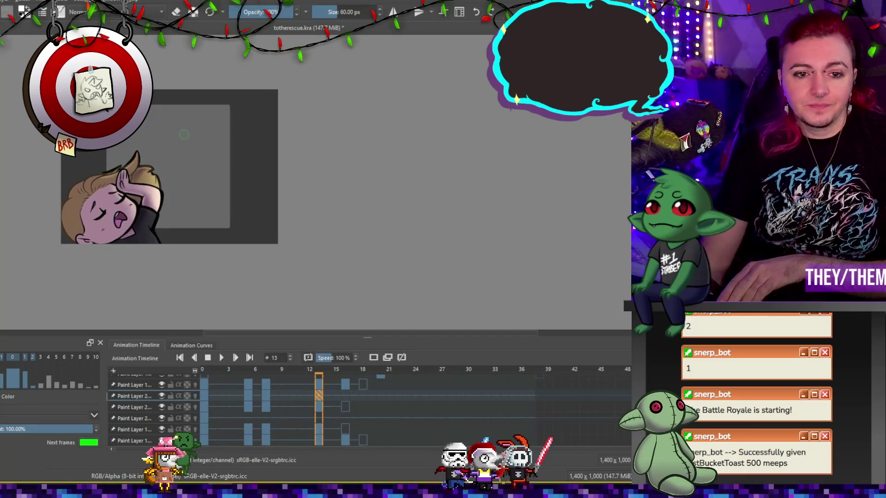
key(space)
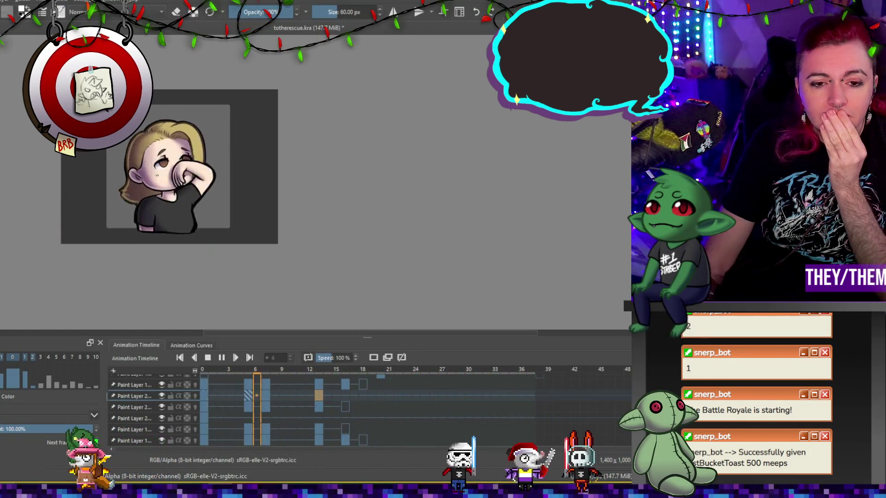
click(208, 358)
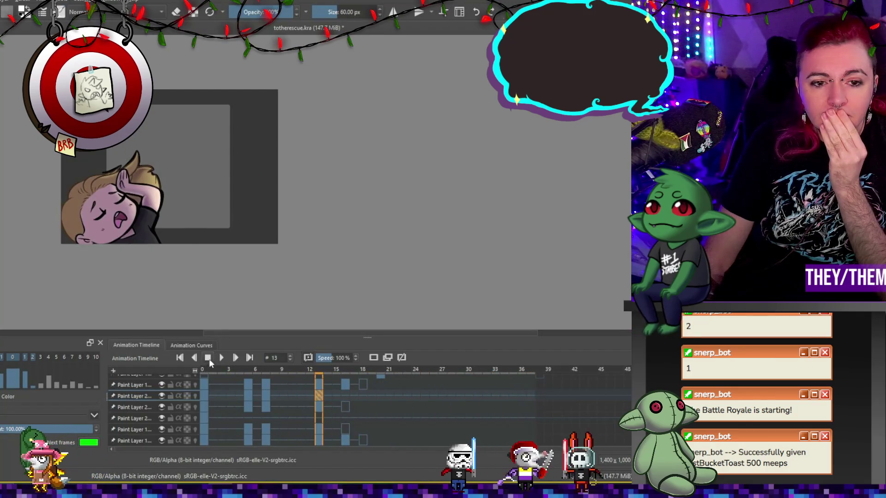
scroll(185, 408, up, 1)
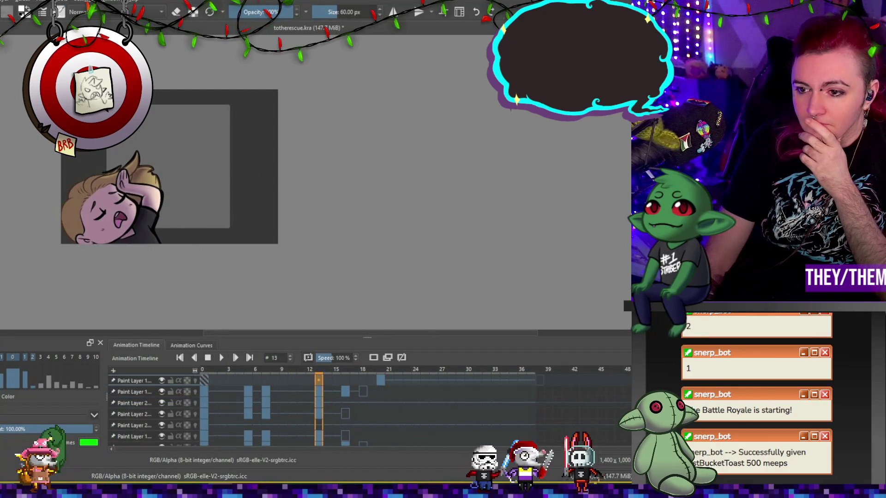
Step: Select frame 0 on the top layer, zoom in, and move to frame 5's hand-on-face drawing
scroll(323, 408, up, 1)
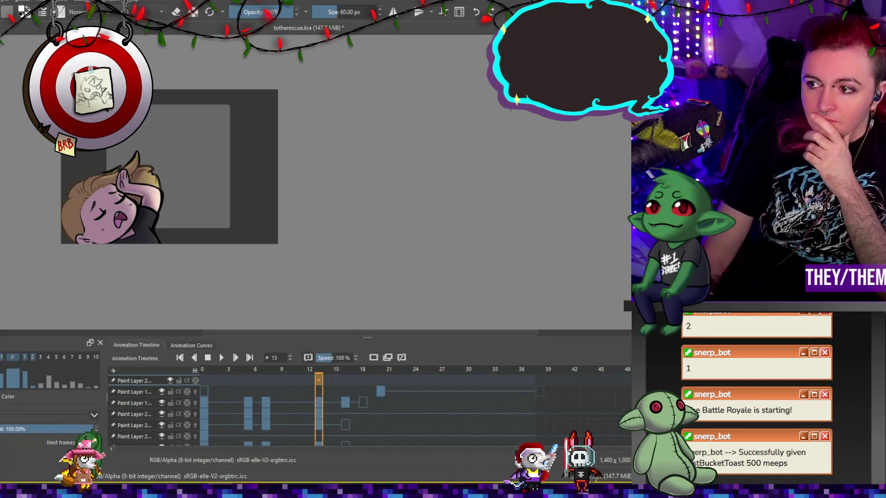
click(204, 381)
scroll(172, 182, up, 2)
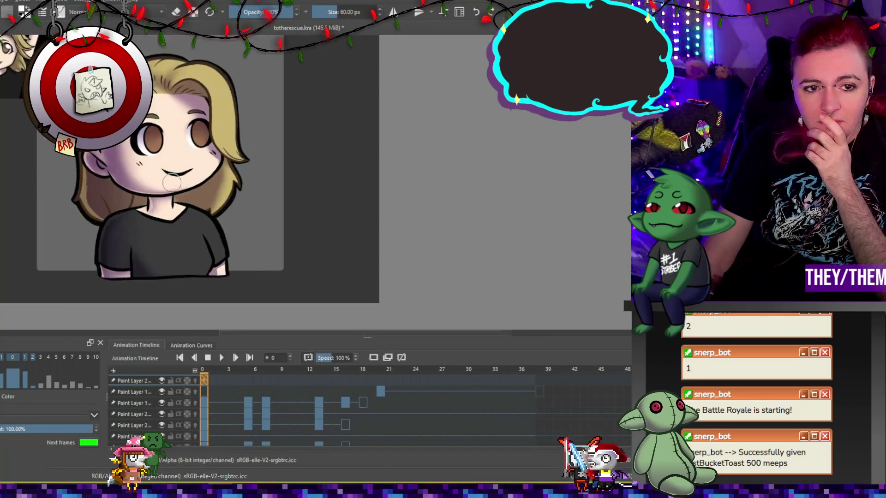
scroll(172, 183, up, 1)
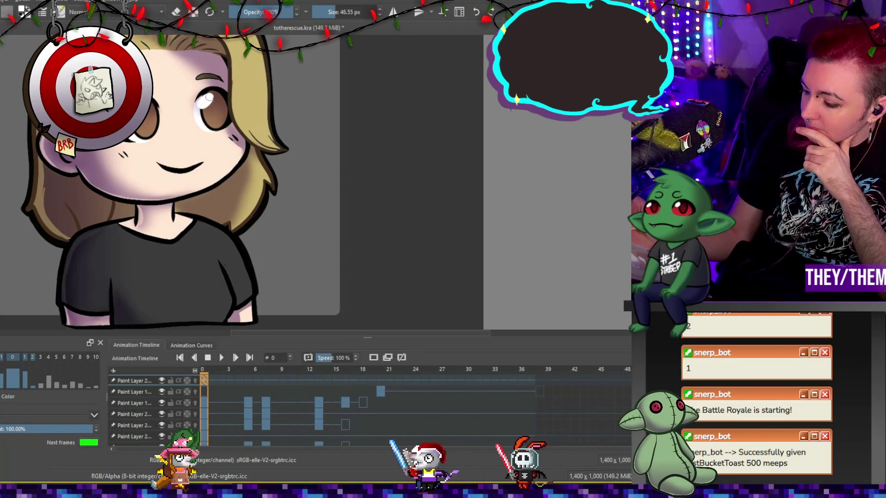
click(250, 379)
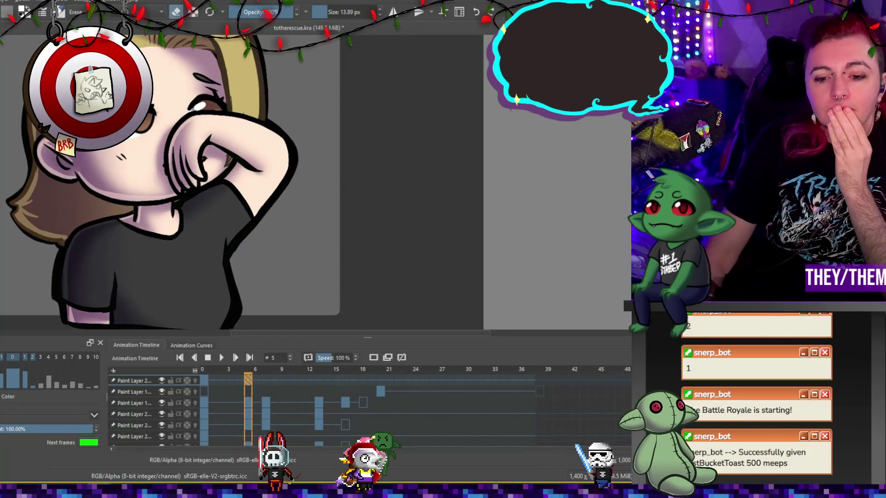
Step: Play the animation from frame 7 and stop it at frame 31, the speech-bubble ending
key(period)
key(period)
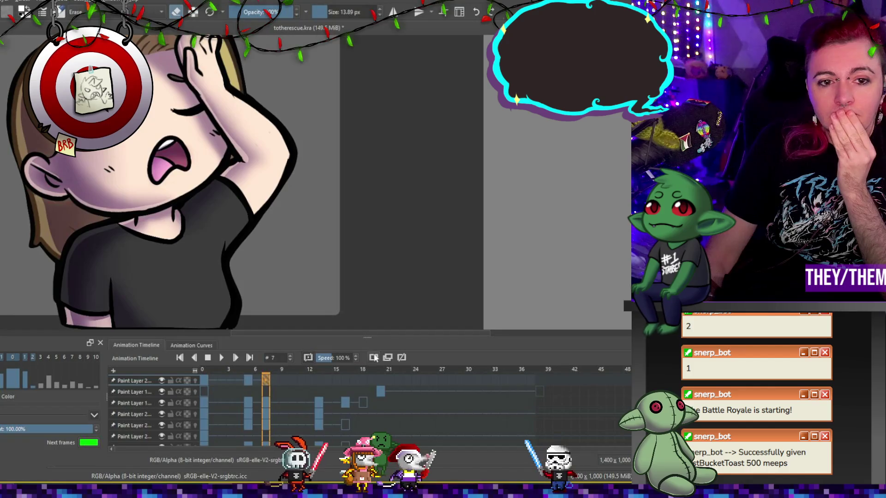
scroll(194, 126, down, 3)
scroll(194, 126, up, 5)
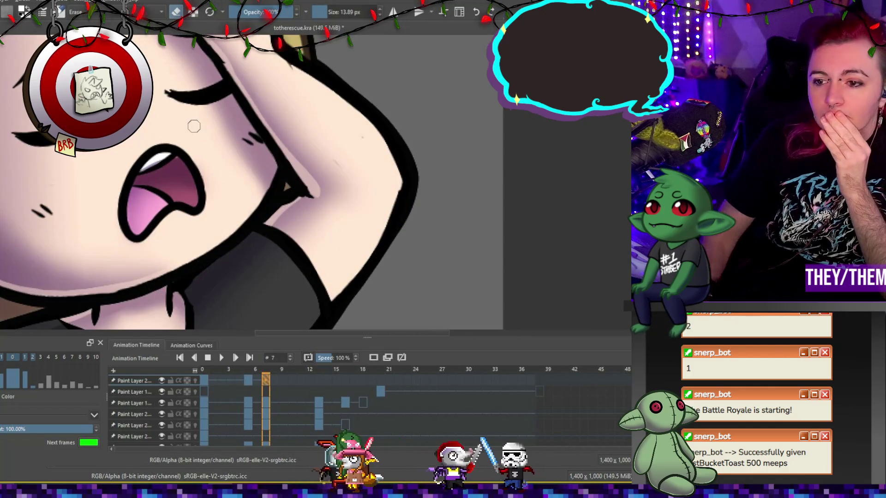
scroll(194, 126, down, 5)
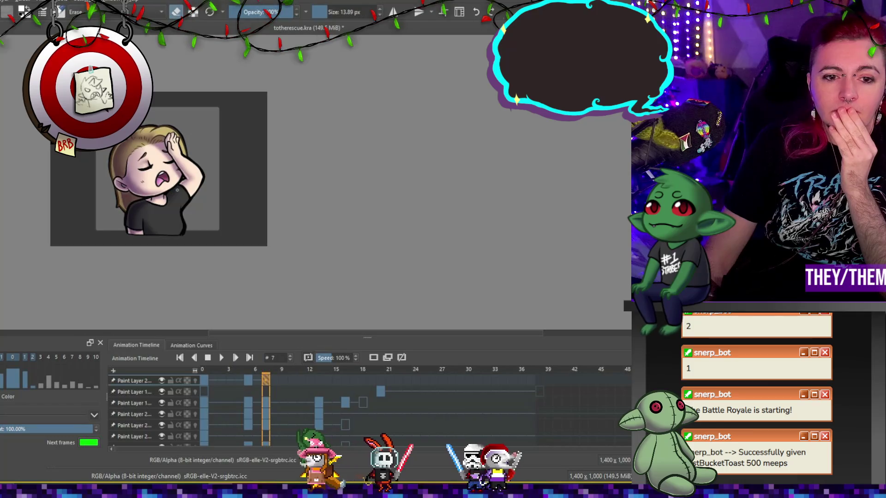
key(space)
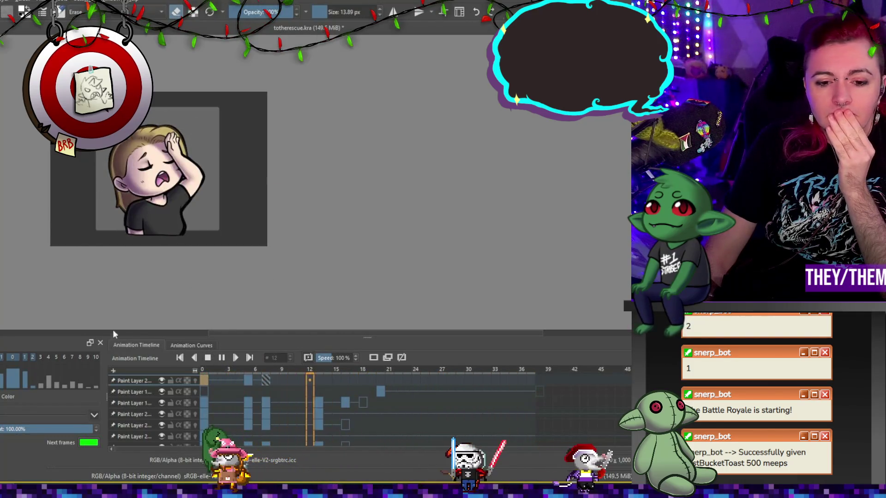
key(space)
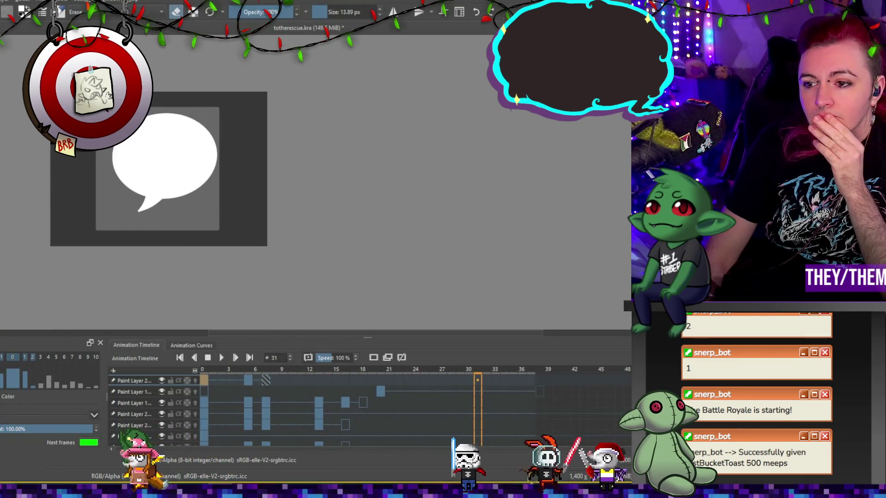
Step: Reveal the group layer row and go back through frame 6 to the smiling frame 0
key(ctrl+g)
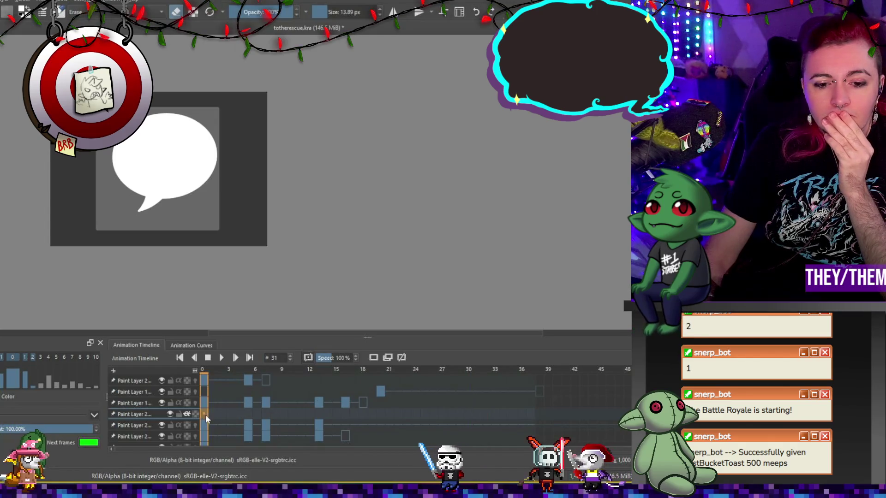
click(255, 405)
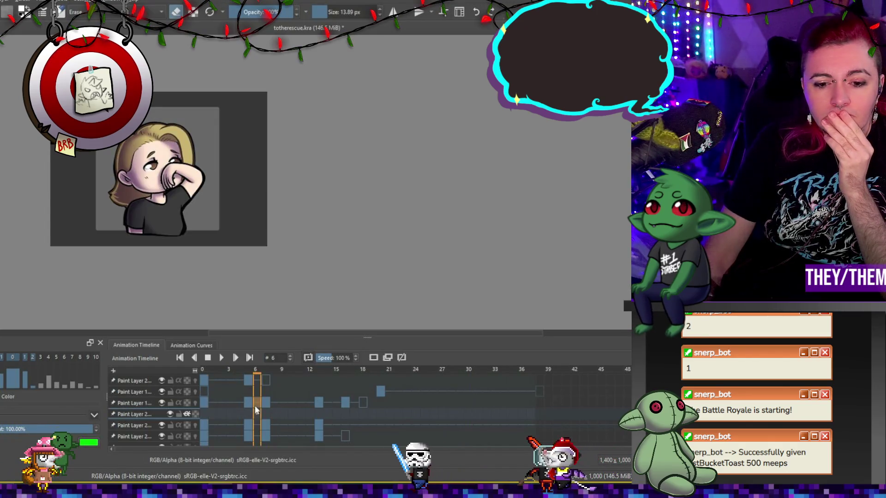
click(206, 415)
scroll(212, 177, up, 3)
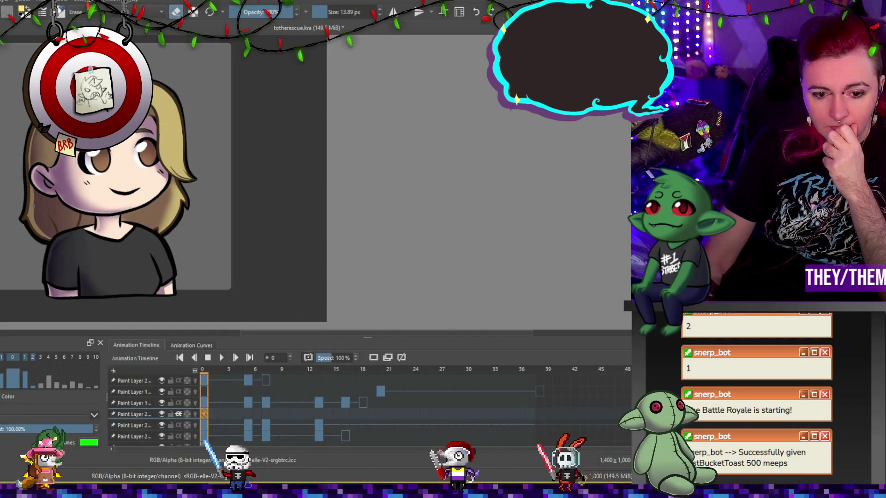
Step: Paint three light yellow highlight strokes along the hair's right edge in frame 0
scroll(101, 138, up, 4)
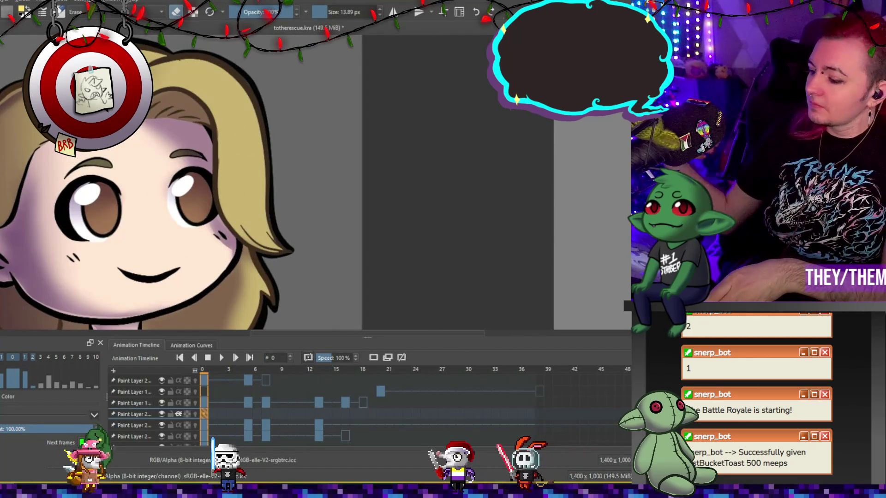
key(e)
drag(242, 90, 261, 183)
drag(239, 149, 252, 139)
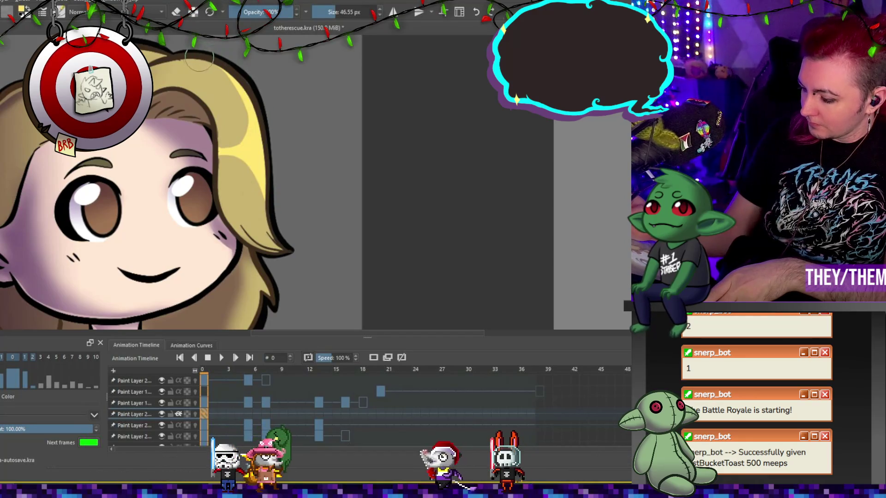
drag(241, 99, 252, 127)
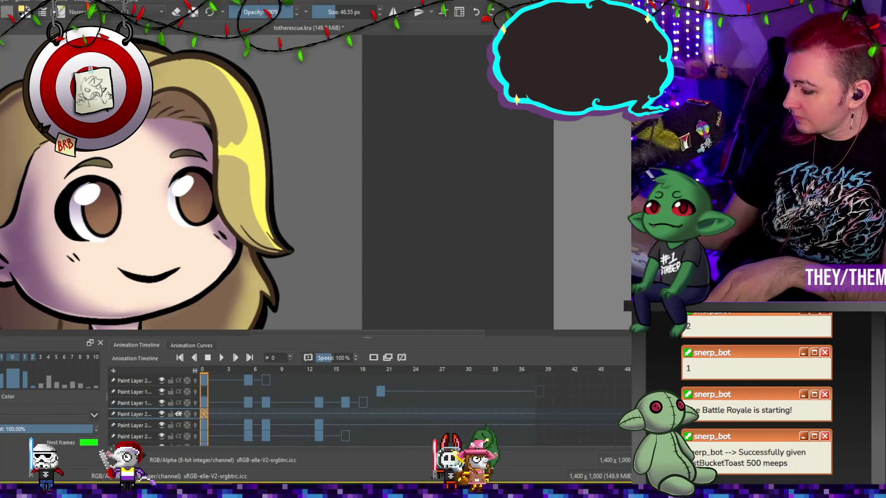
Step: Add matching yellow highlight strokes along the hair's right edge in frame 5
click(249, 409)
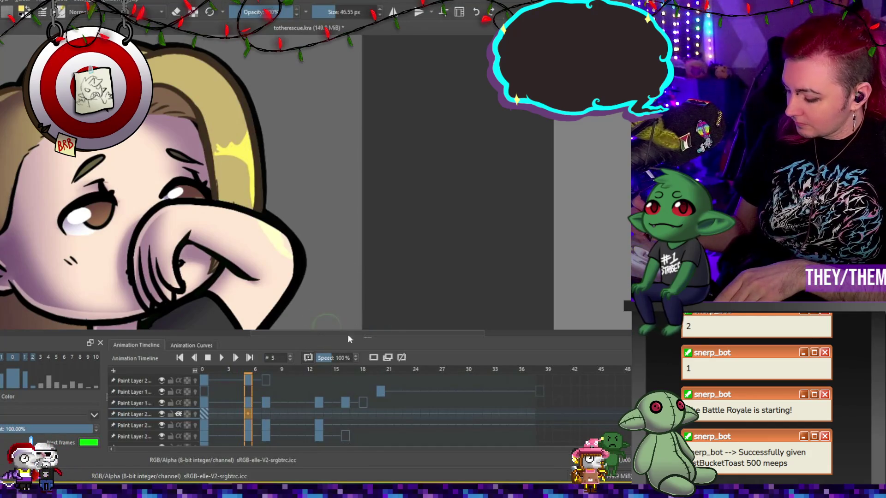
mouse_move(191, 56)
mouse_down()
mouse_move(214, 72)
mouse_move(245, 123)
mouse_up()
drag(225, 76, 247, 104)
mouse_move(246, 135)
mouse_down()
mouse_move(226, 166)
mouse_move(249, 124)
mouse_up()
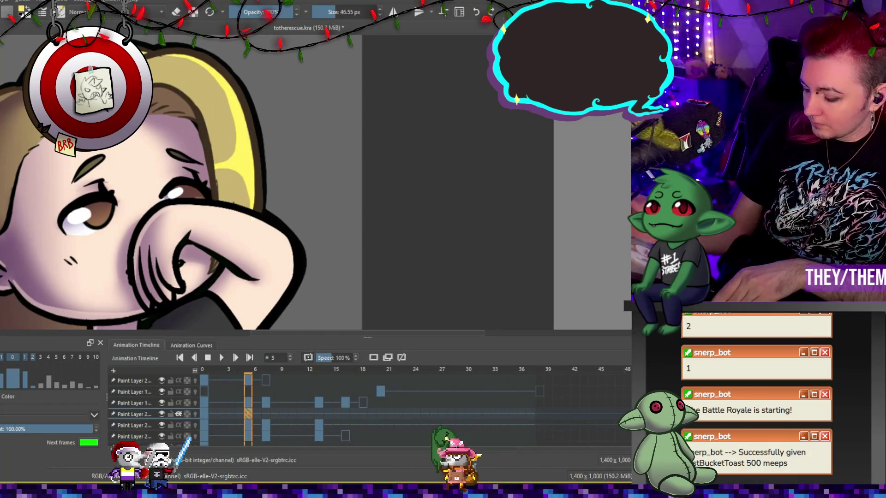
Step: Compare frame 5's highlights with frame 0, then step through frame 7 to frame 13
click(203, 414)
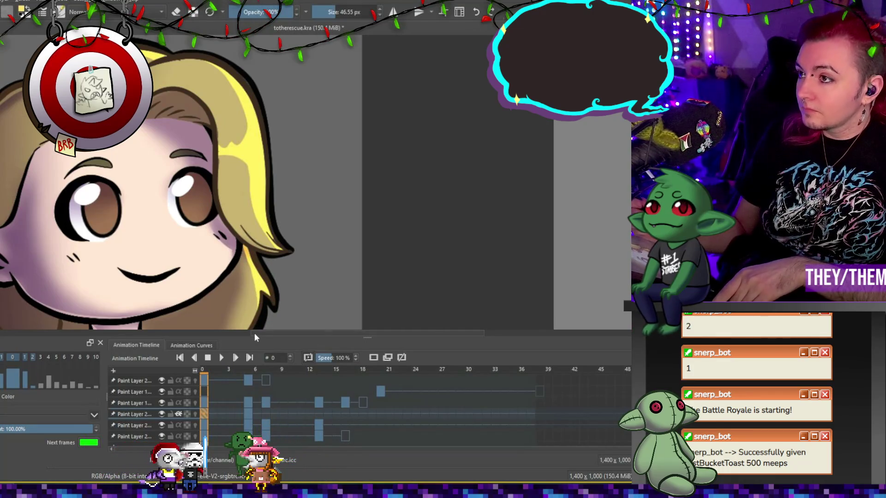
click(248, 414)
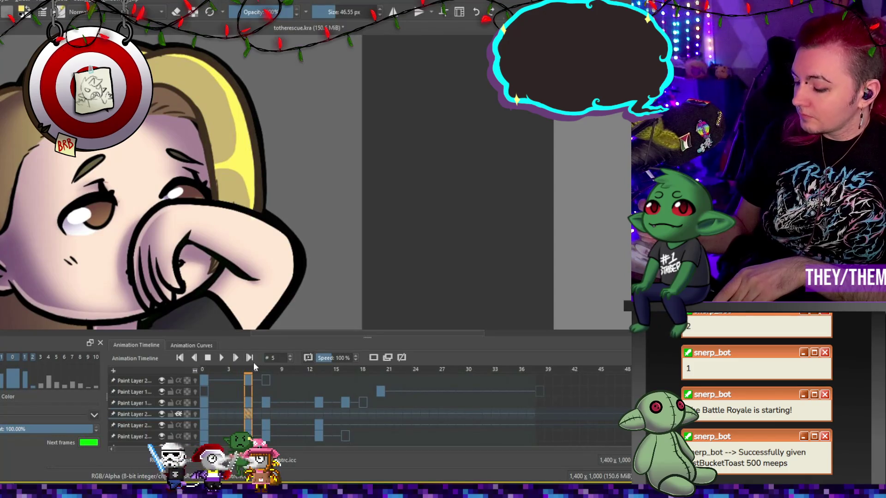
click(269, 412)
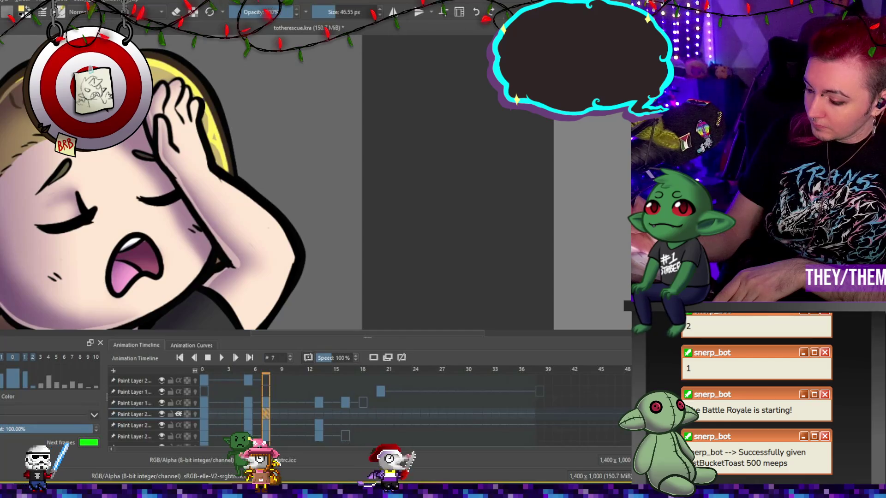
click(318, 413)
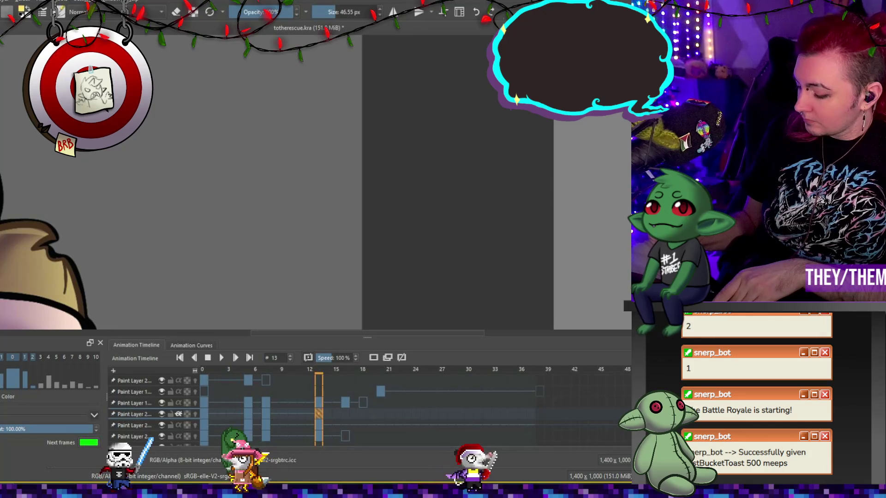
Step: Brush a yellow highlight along frame 13's hair tuft above the hand, then move to frame 16
drag(294, 334, 208, 334)
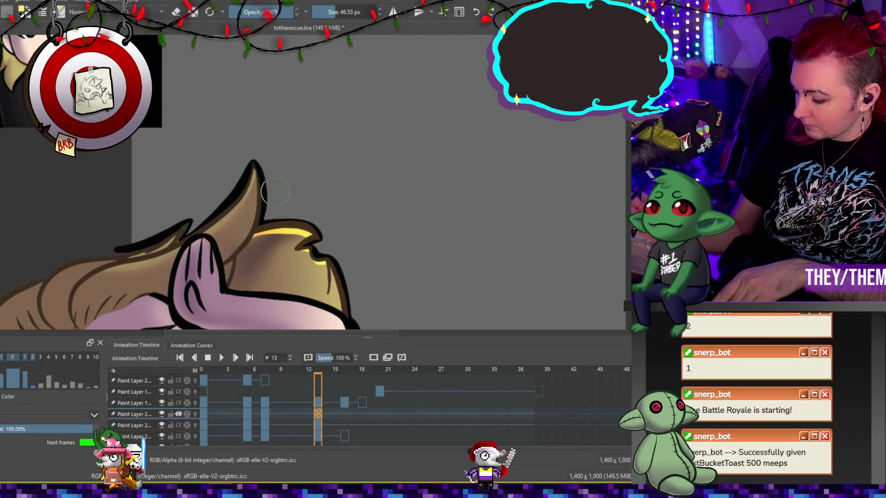
drag(252, 178, 244, 205)
drag(253, 161, 259, 198)
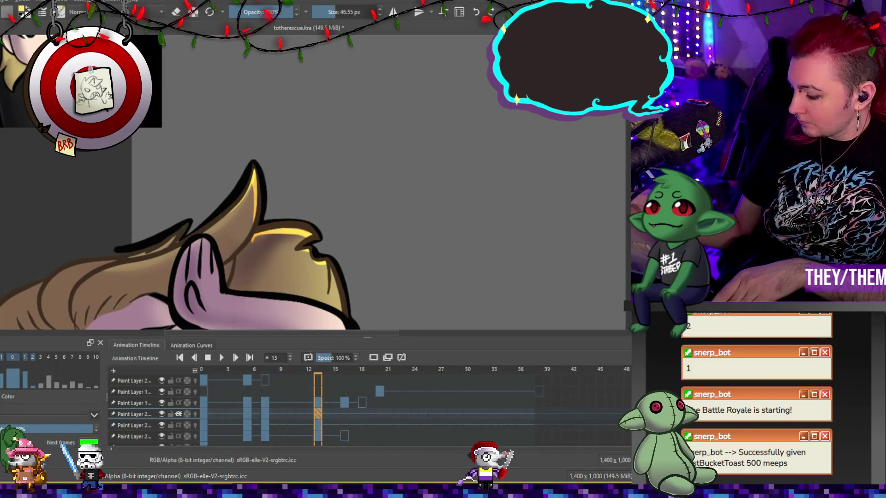
key(e)
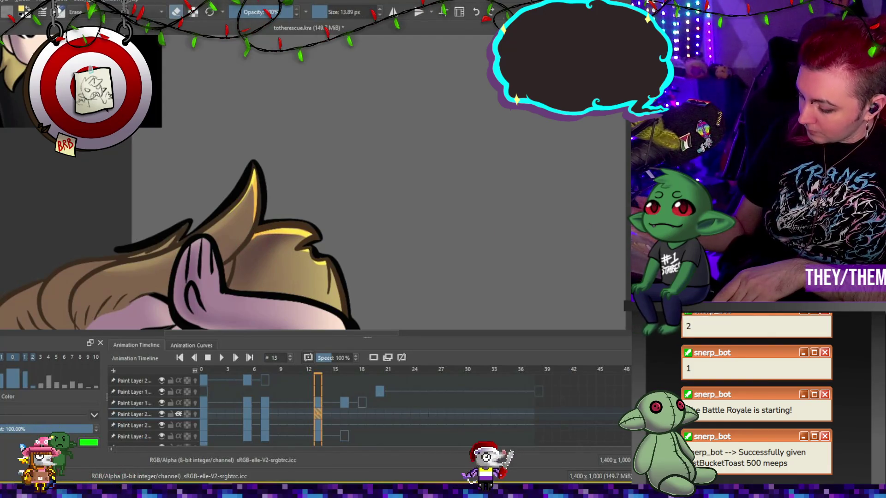
key(e)
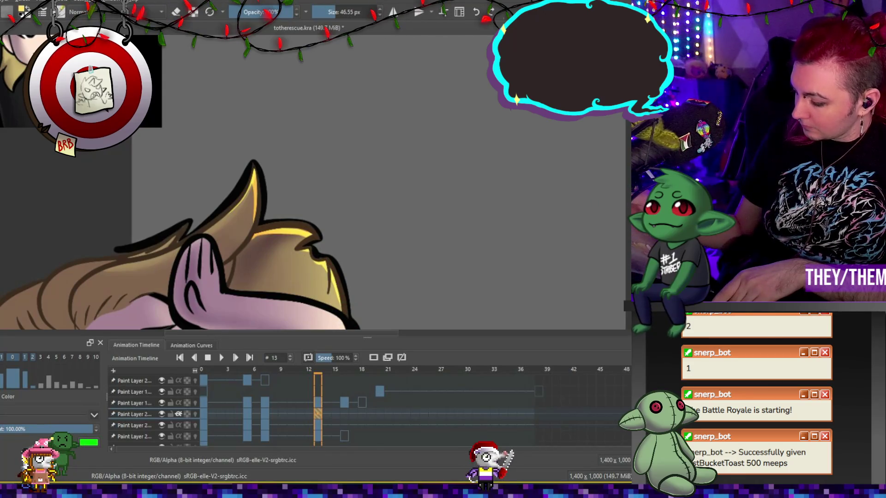
scroll(295, 184, down, 2)
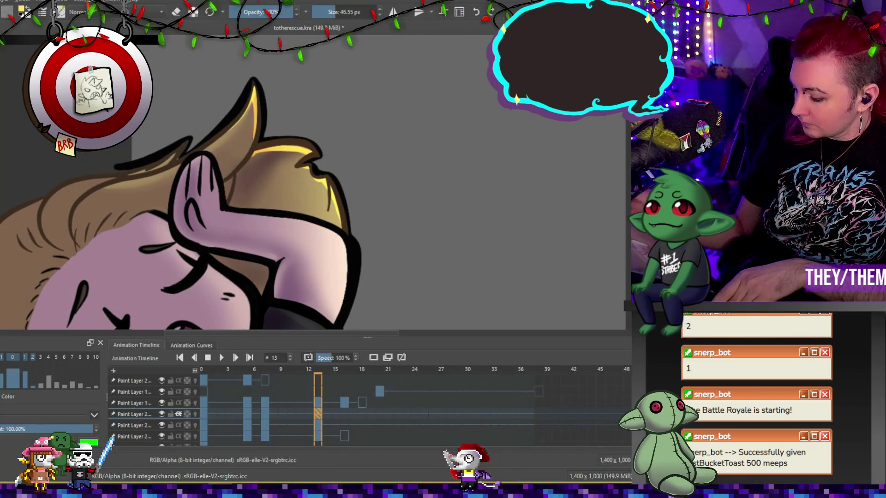
click(348, 405)
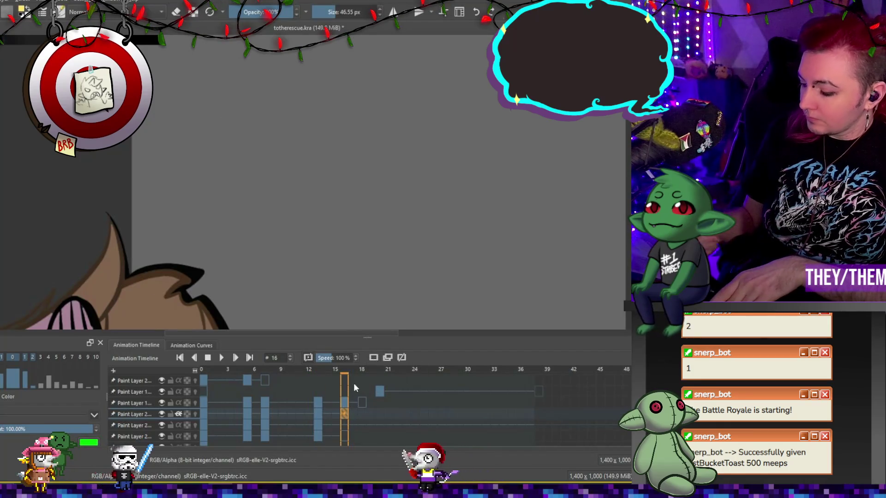
scroll(318, 262, down, 3)
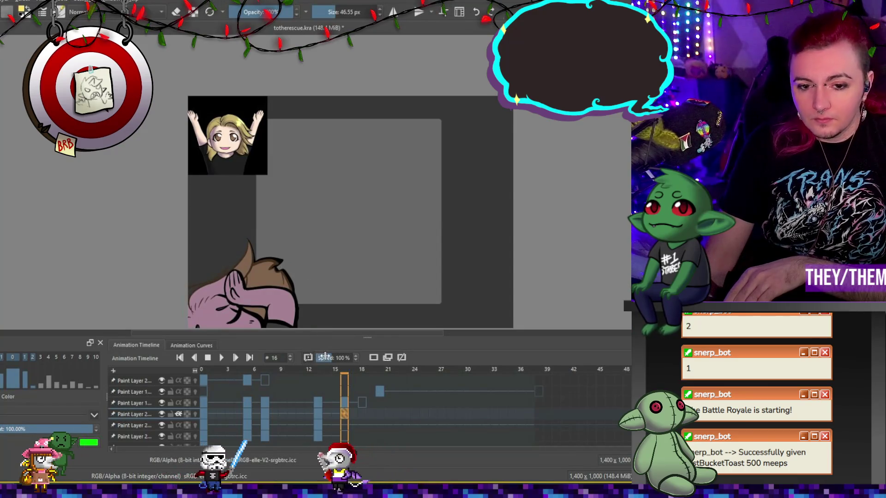
Step: Pause on facepalm frame 7, fit the page, and dab soft blush on the cheek
click(222, 357)
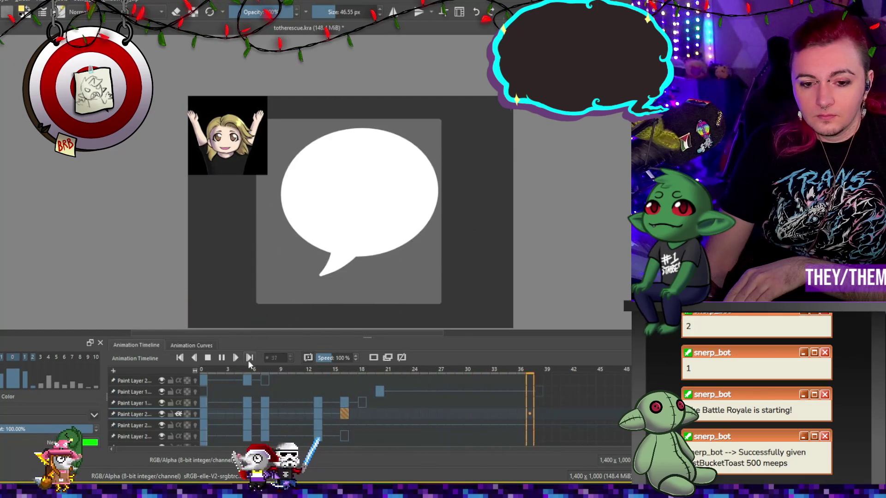
click(222, 361)
scroll(379, 174, up, 3)
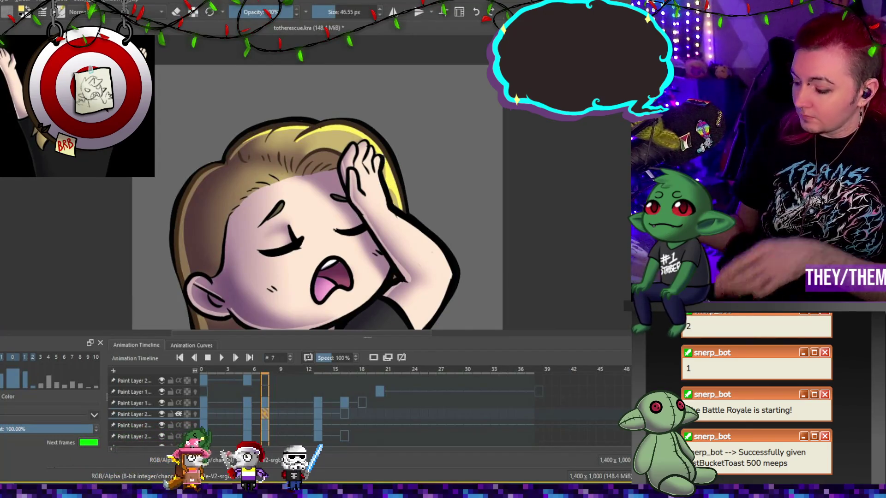
key(2)
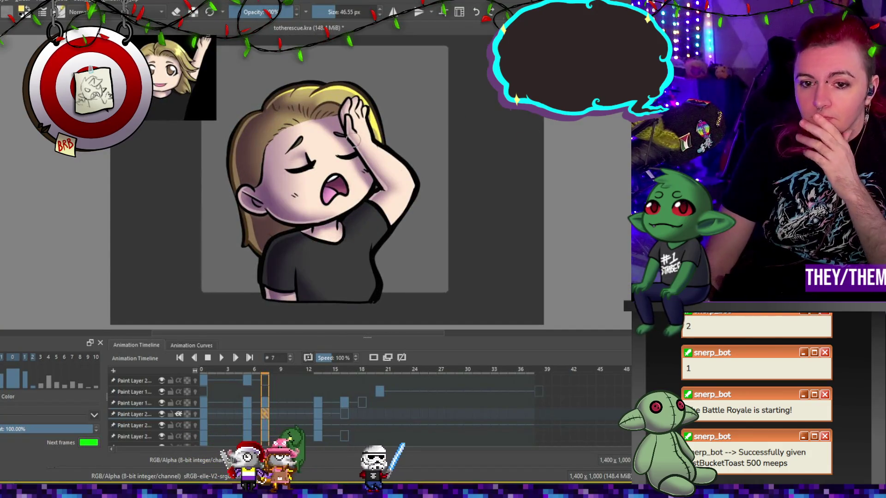
click(303, 184)
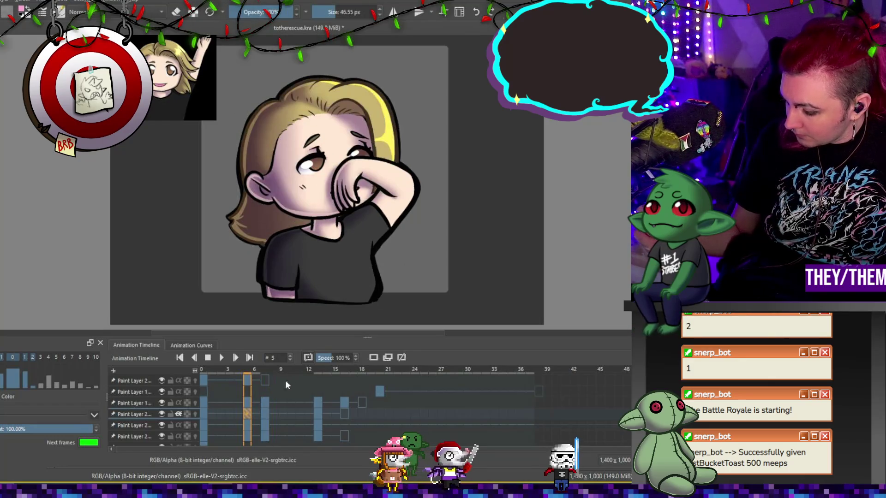
click(318, 414)
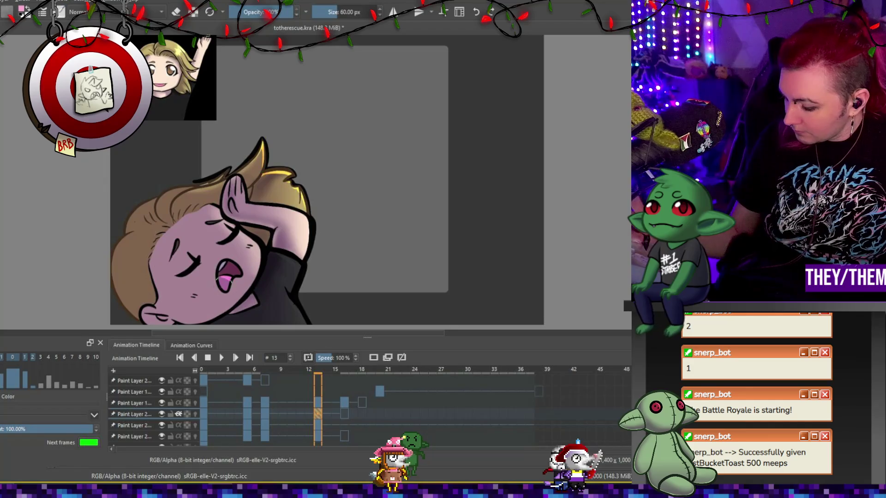
click(265, 413)
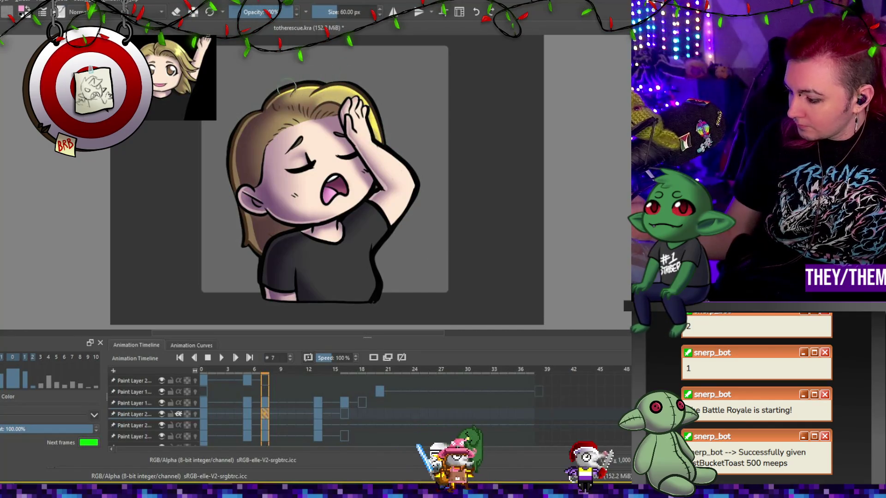
key(alt+comma)
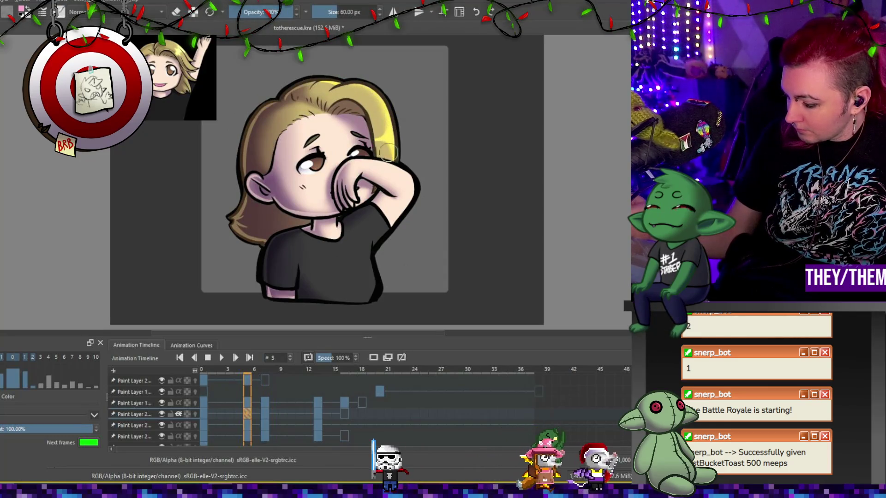
key(alt+comma)
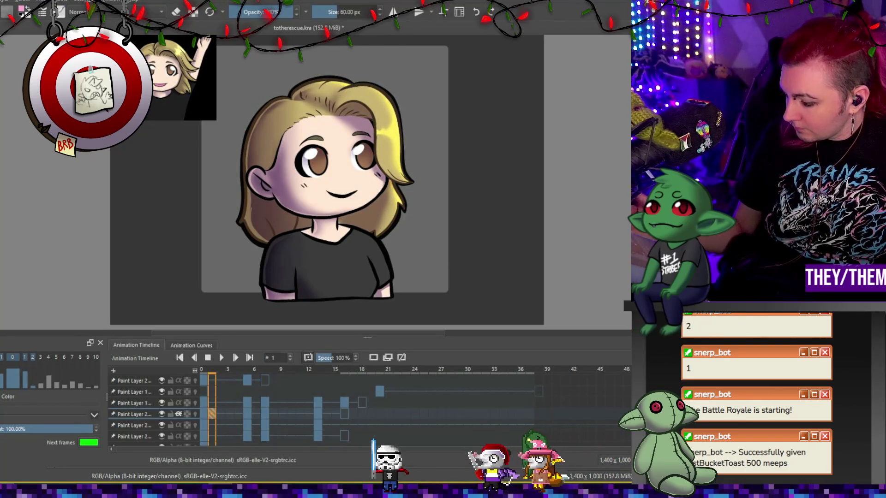
click(318, 414)
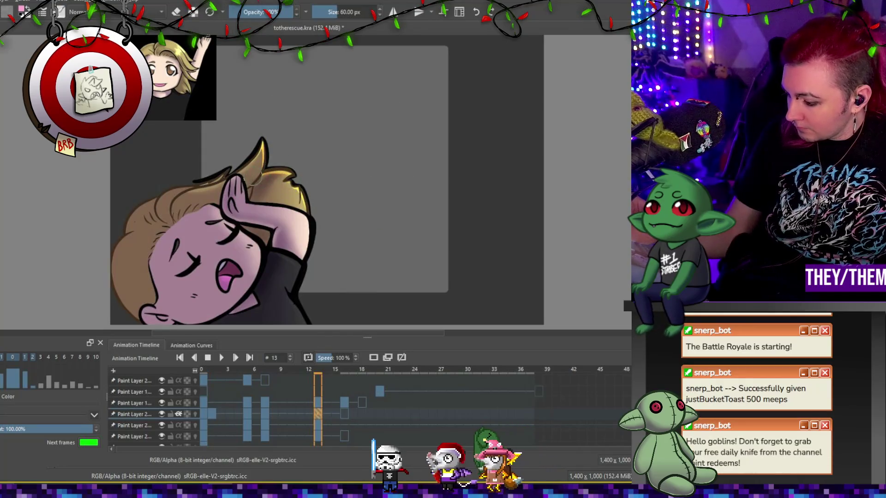
click(264, 410)
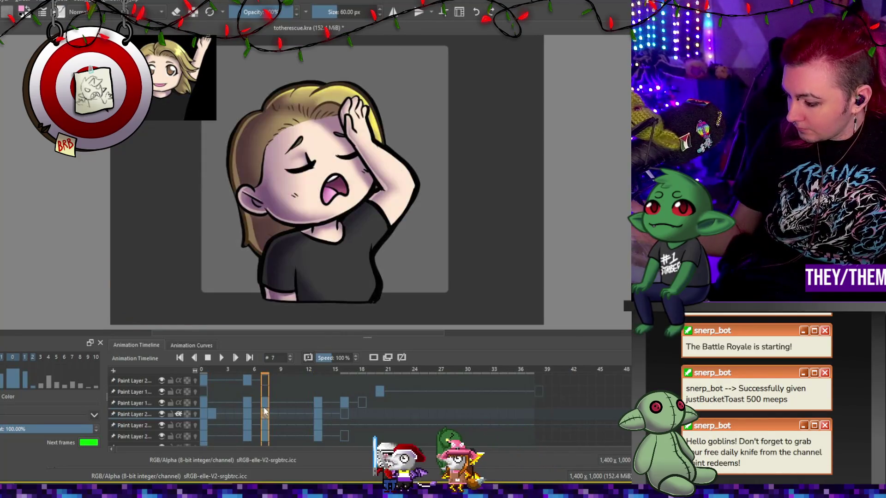
click(320, 414)
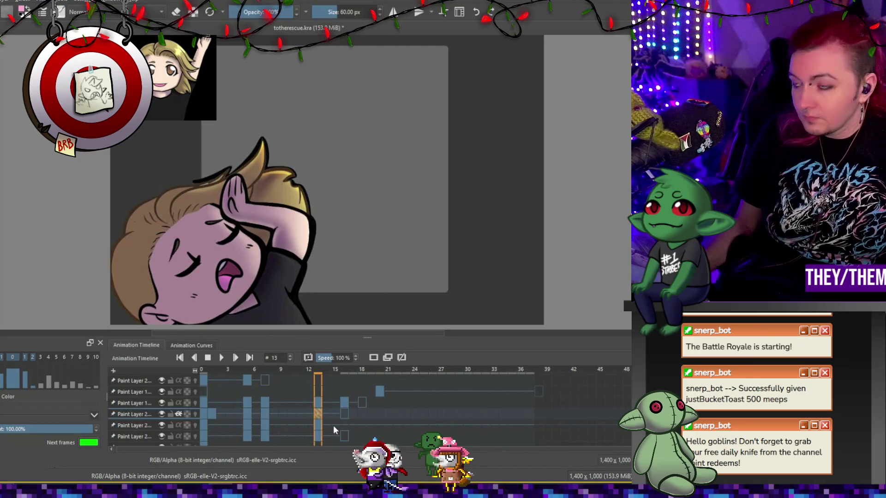
scroll(246, 158, down, 2)
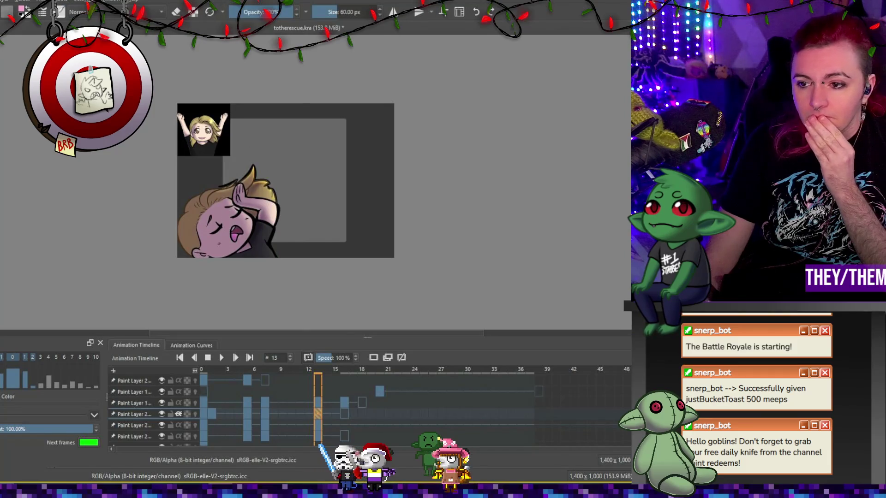
Step: Play the facepalm loop once and stop it back on the smiling frame 0
scroll(286, 179, down, 1)
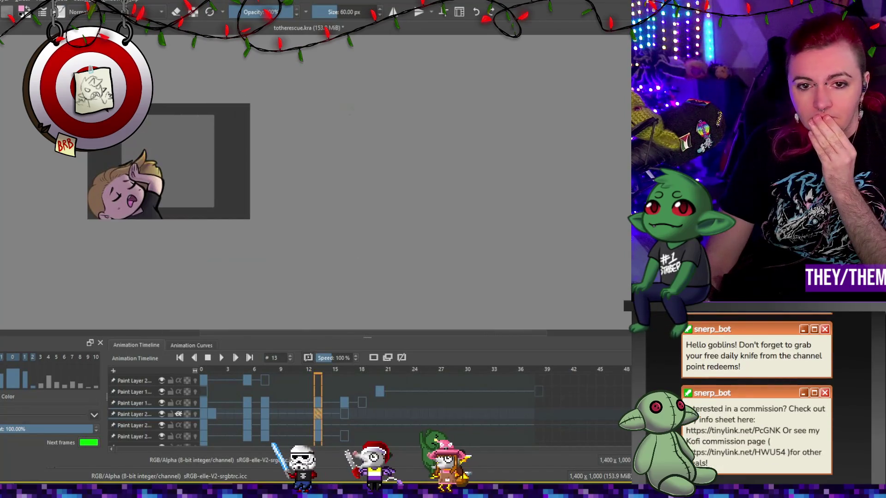
scroll(141, 174, up, 1)
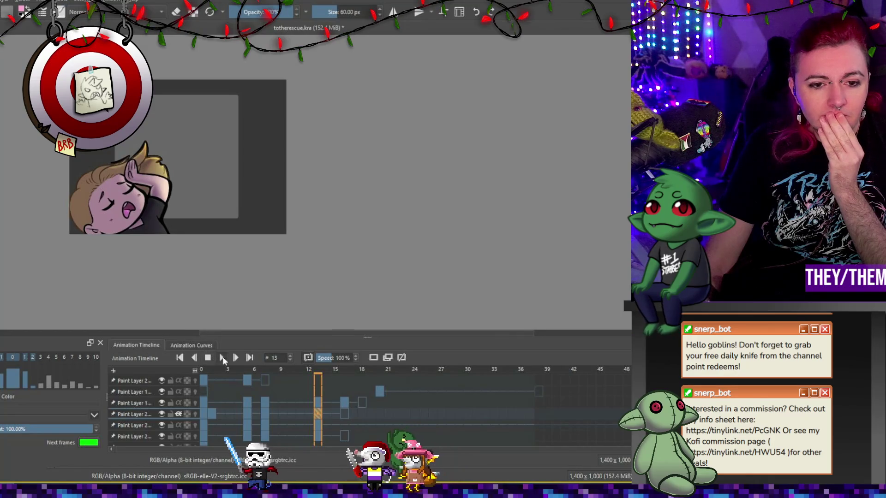
click(223, 358)
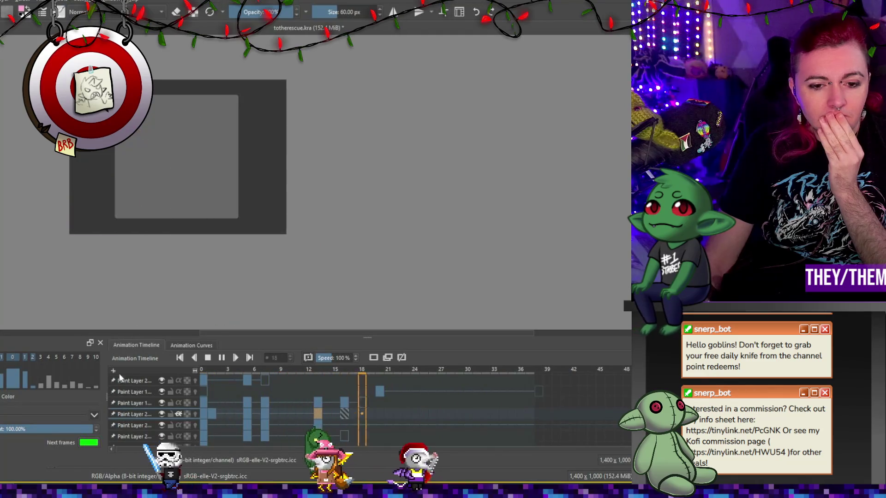
click(221, 358)
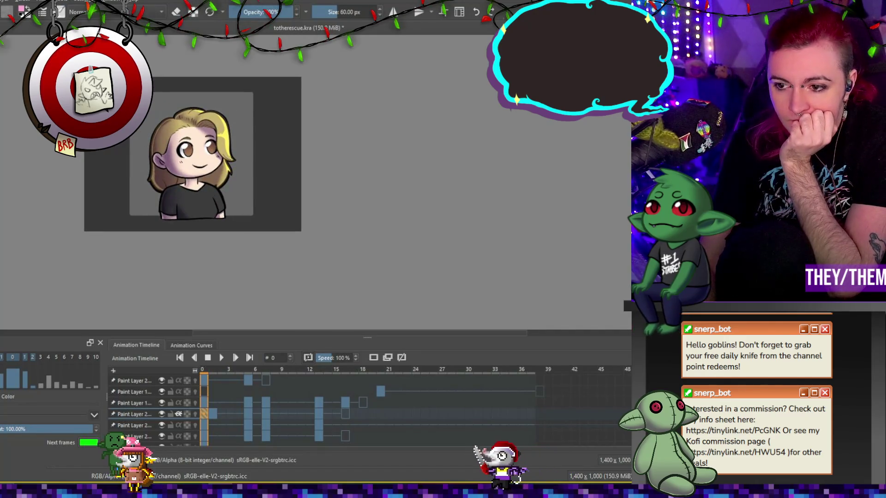
Step: Move the Paint Layer 2 keyframe to frame 0 and save the Krita animation file
scroll(138, 142, down, 1)
scroll(139, 141, up, 1)
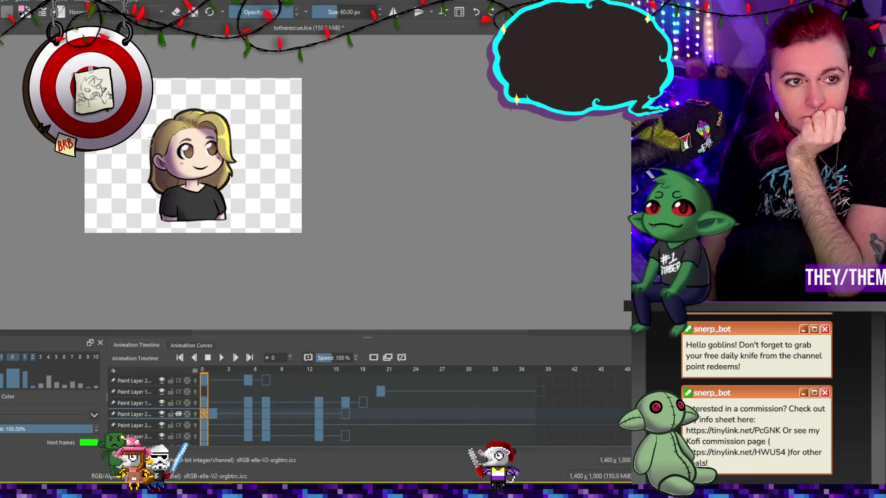
key(ctrl+s)
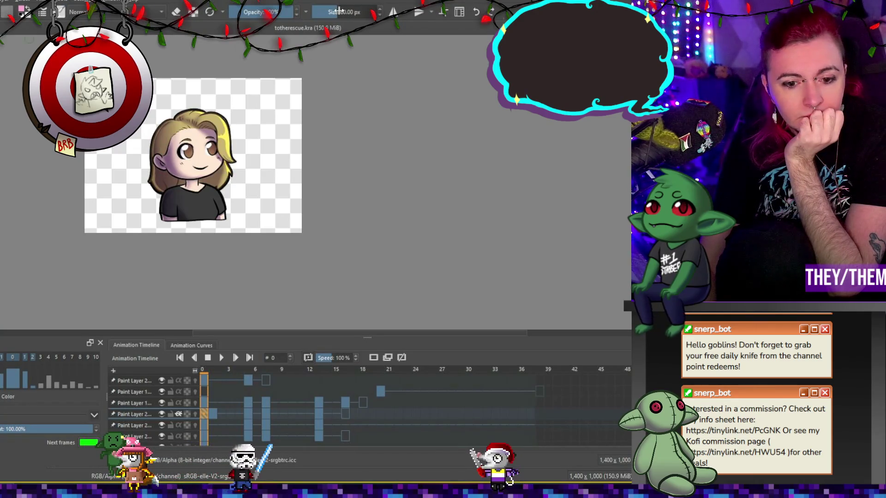
drag(201, 414, 202, 414)
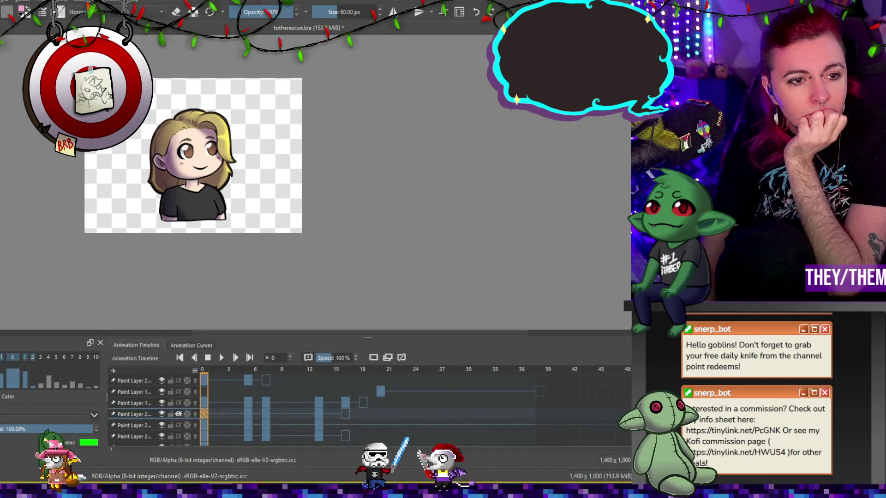
key(ctrl+s)
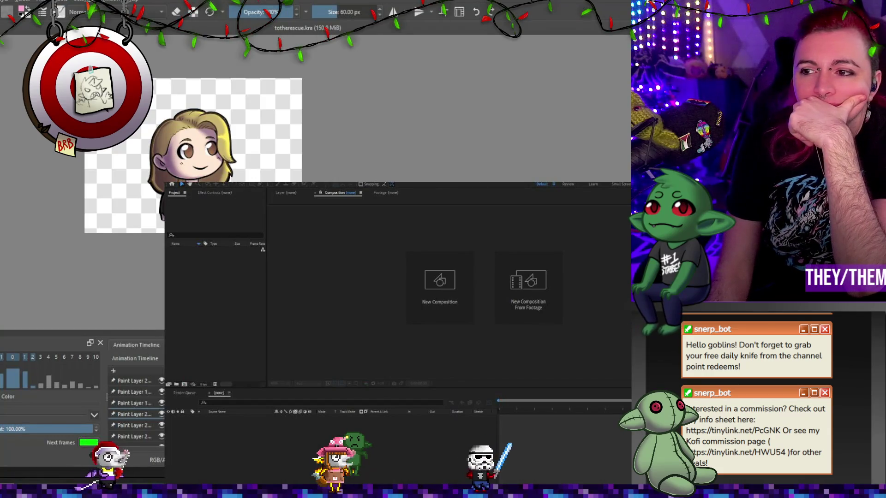
Step: Open the existing emote project, select the totherescue.gif keyframes, and preview the full animation
click(424, 303)
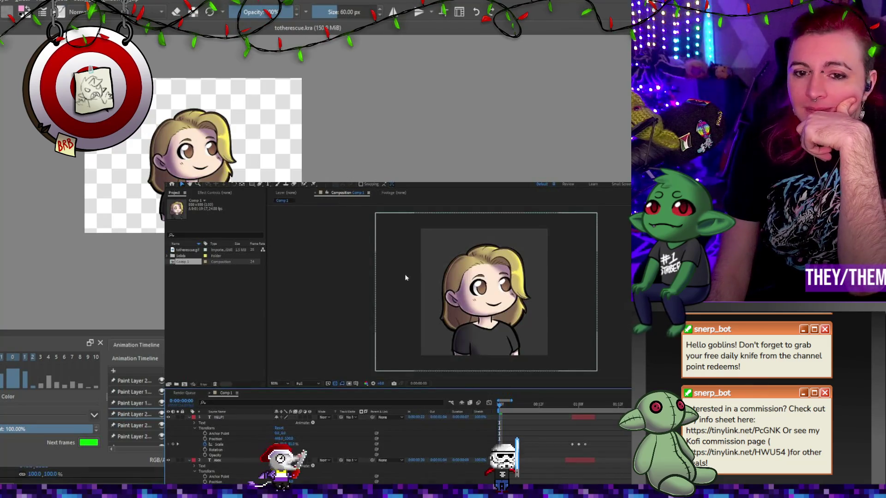
drag(503, 405, 588, 413)
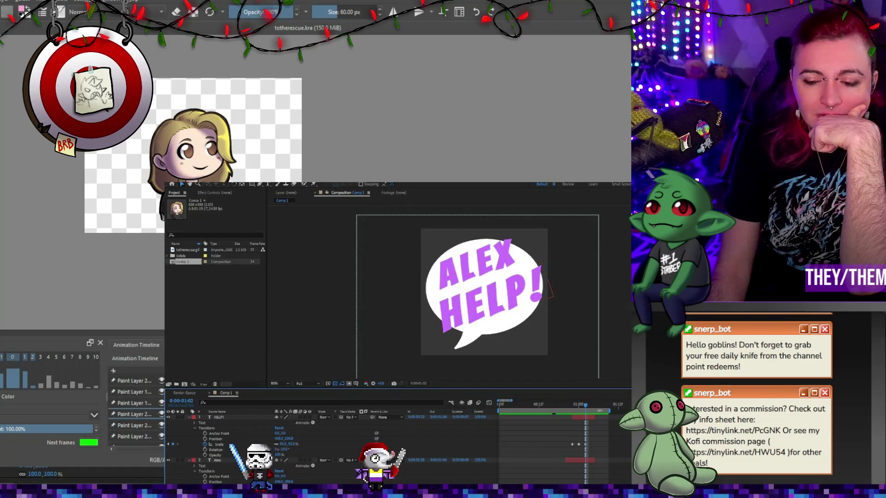
drag(585, 406, 595, 407)
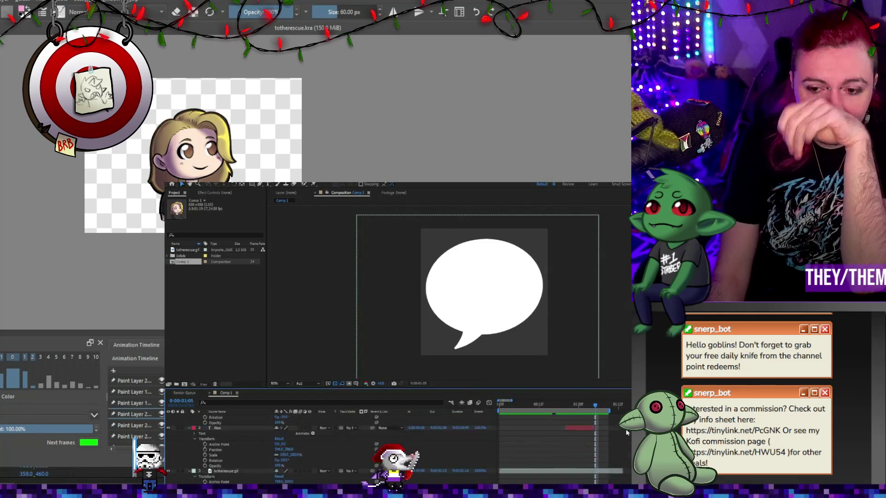
scroll(600, 461, down, 4)
drag(621, 464, 594, 478)
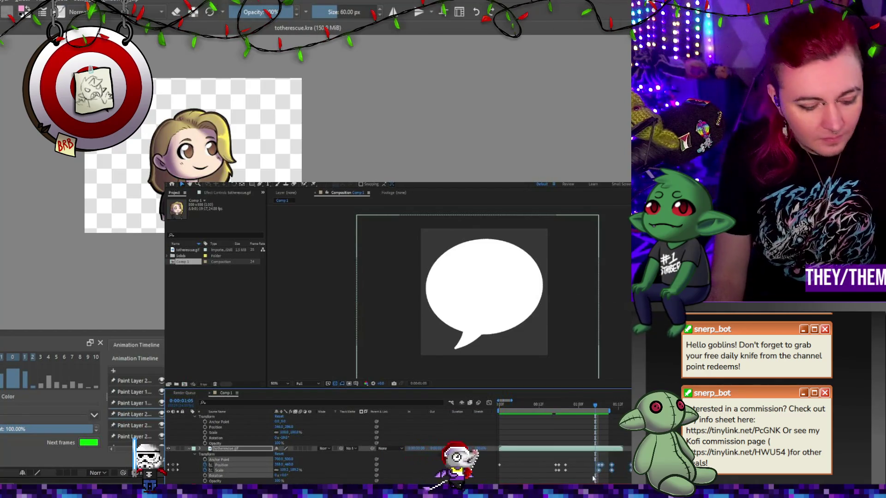
click(609, 408)
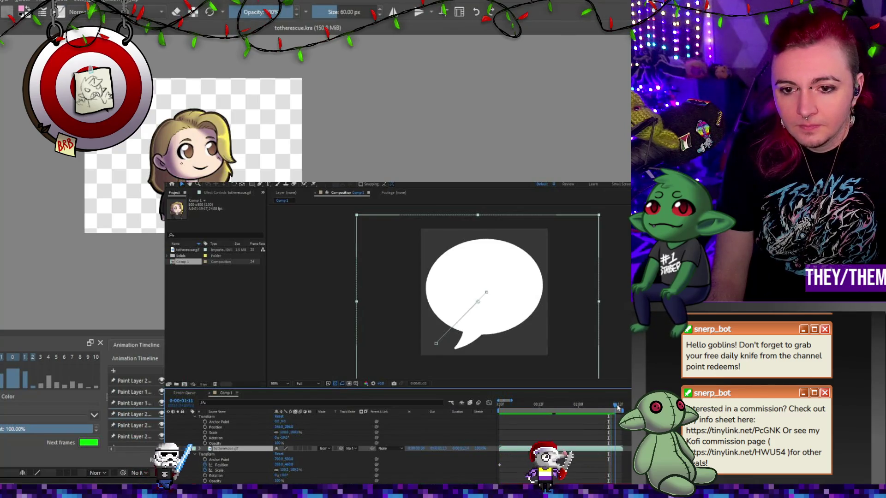
key(Home)
key(space)
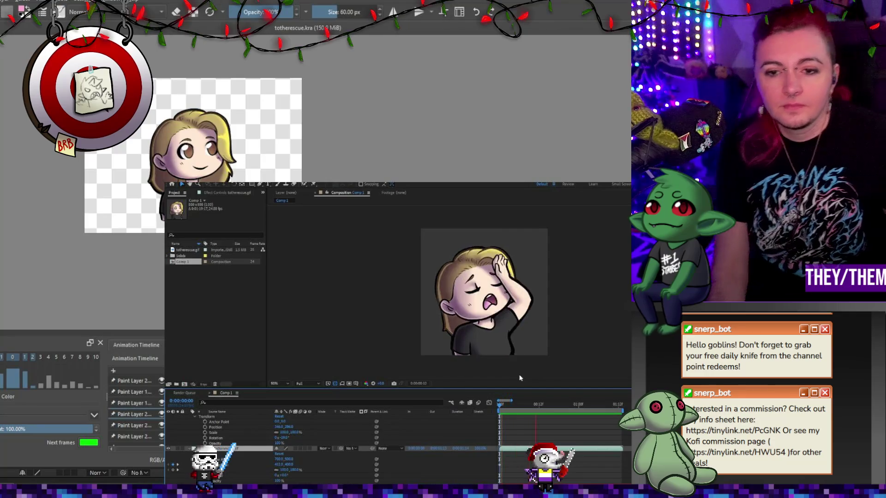
key(space)
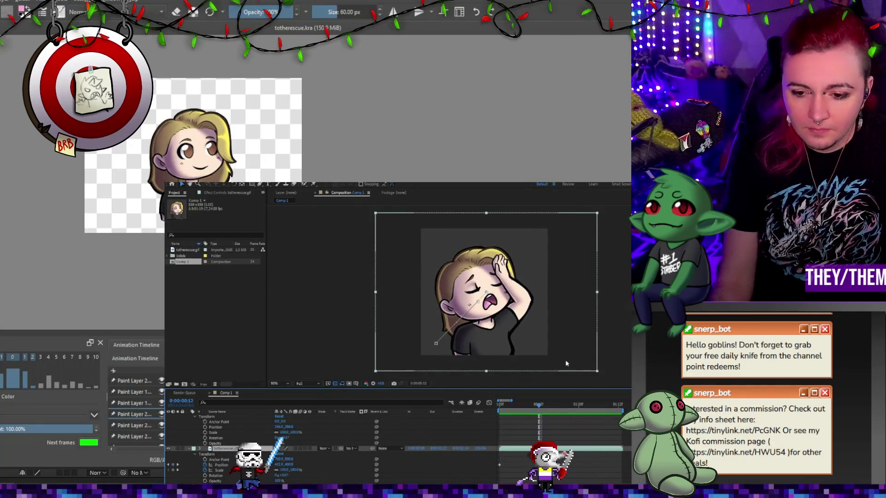
Step: At the frame where the ALEX bubble appears, paste keyframes shrinking the bubble to 84%
scroll(553, 434, up, 1)
click(559, 407)
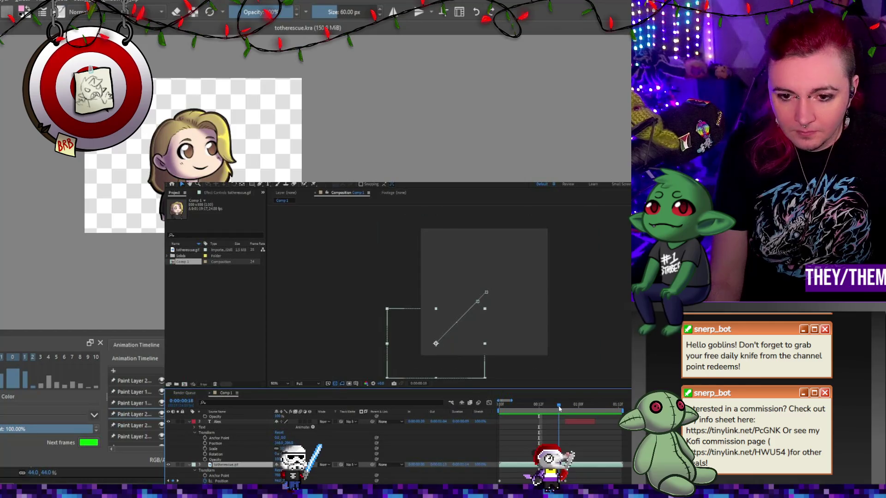
click(565, 407)
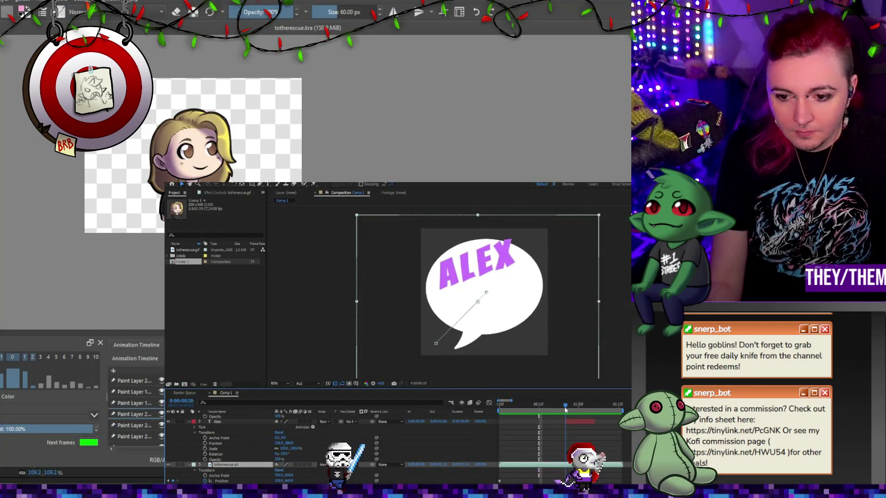
click(562, 408)
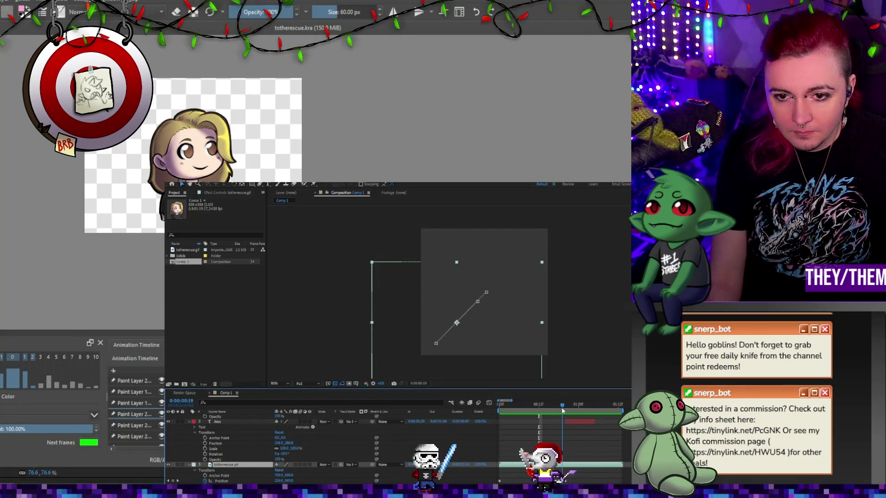
key(Page_Down)
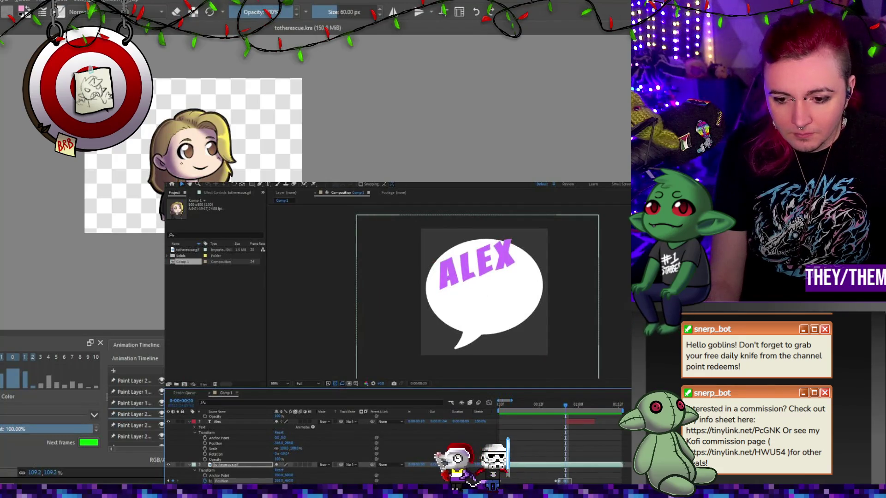
key(ctrl+v)
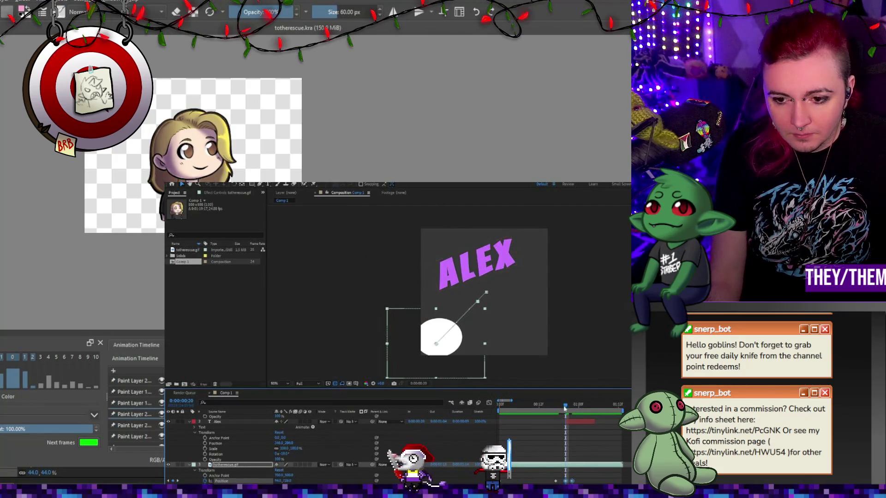
Step: Retime the HELP! and Alex text layers so they start around 0:00:00:22
click(570, 405)
click(572, 405)
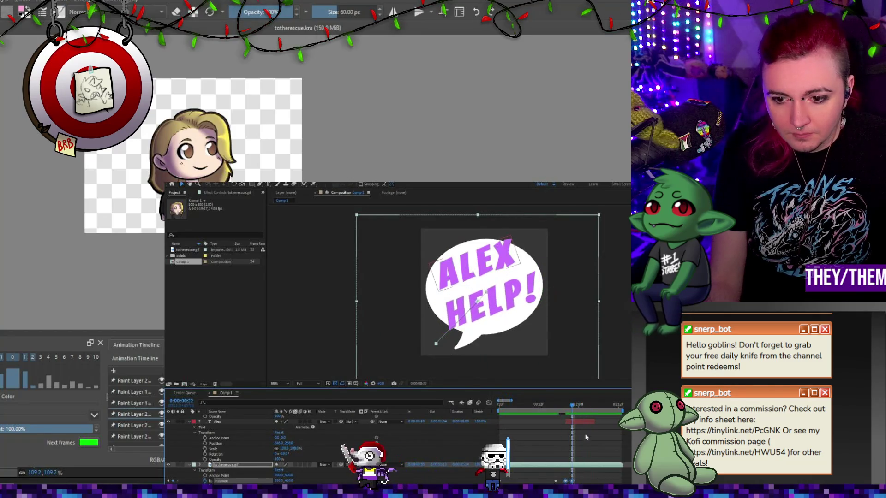
scroll(587, 442, up, 1)
click(586, 445)
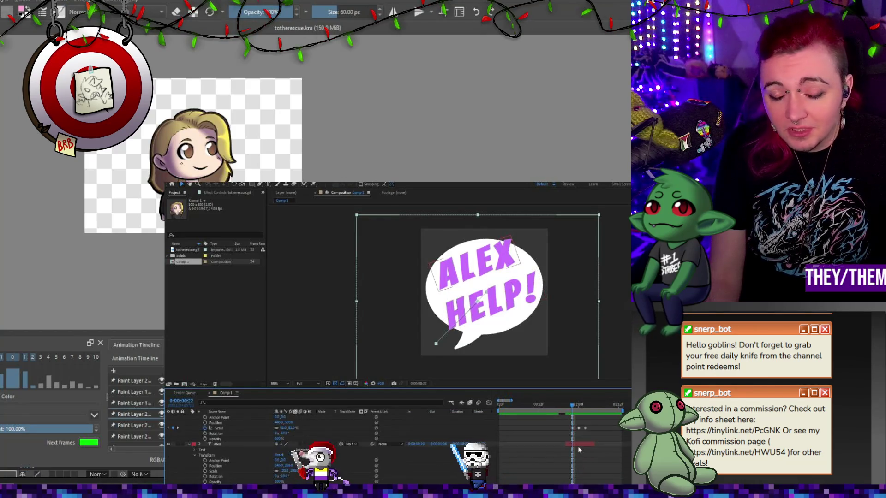
click(582, 459)
mouse_move(580, 417)
mouse_down()
mouse_move(601, 409)
mouse_move(583, 411)
mouse_up()
click(583, 407)
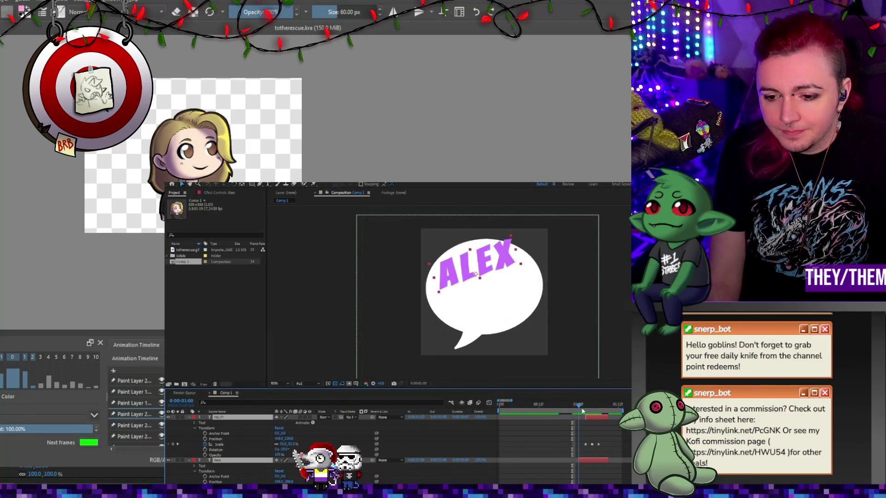
drag(584, 463, 581, 462)
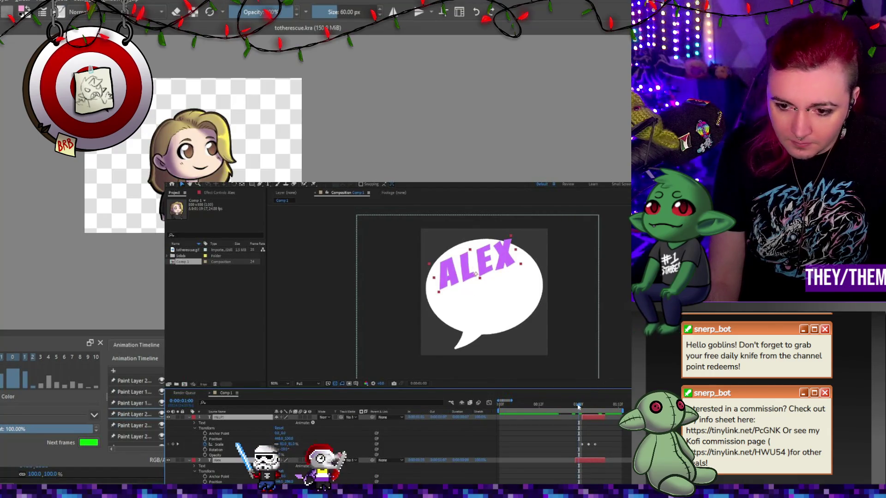
drag(578, 406, 575, 406)
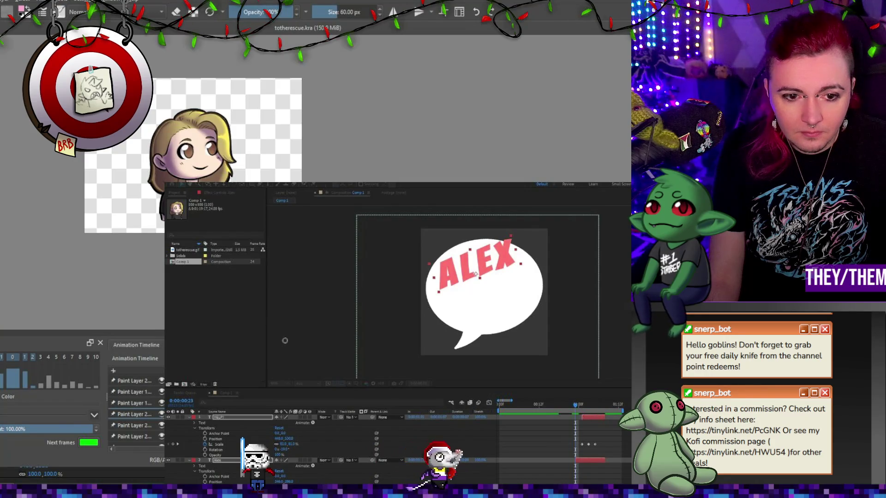
click(369, 312)
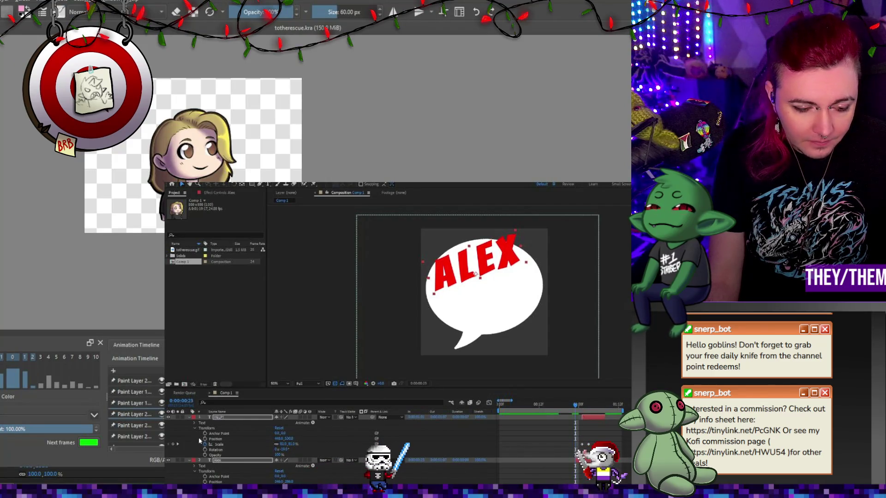
key(space)
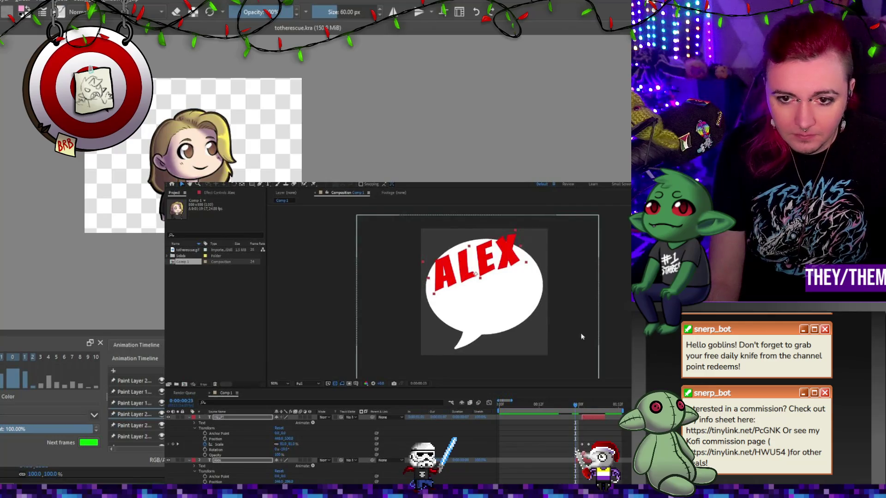
scroll(521, 363, down, 1)
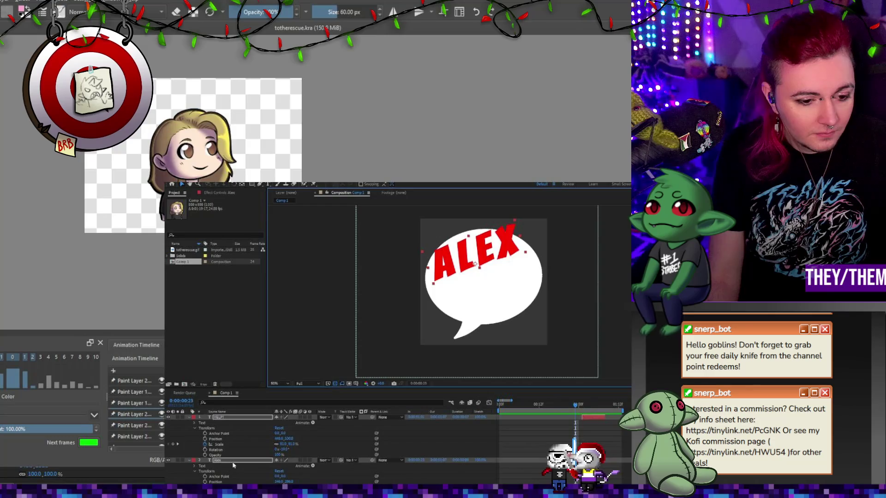
Step: Keyframe the ALEX text at about 52% scale on frame 22, nudged up and right
scroll(233, 465, down, 1)
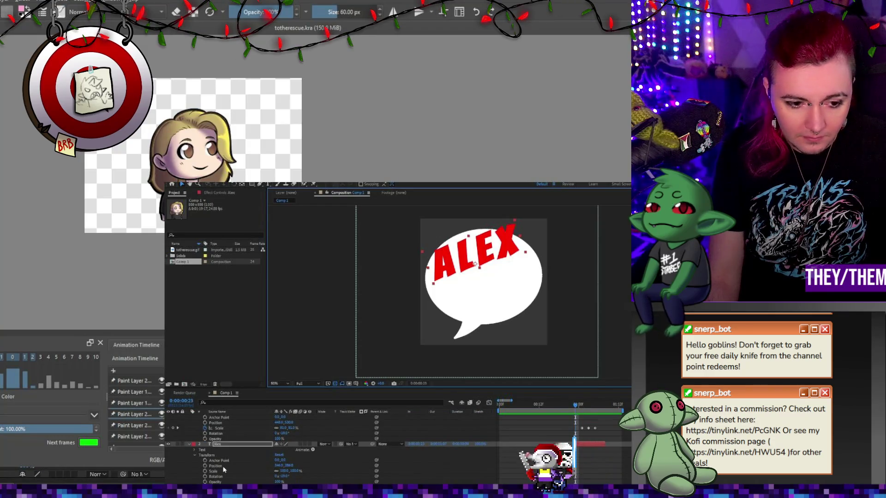
click(222, 466)
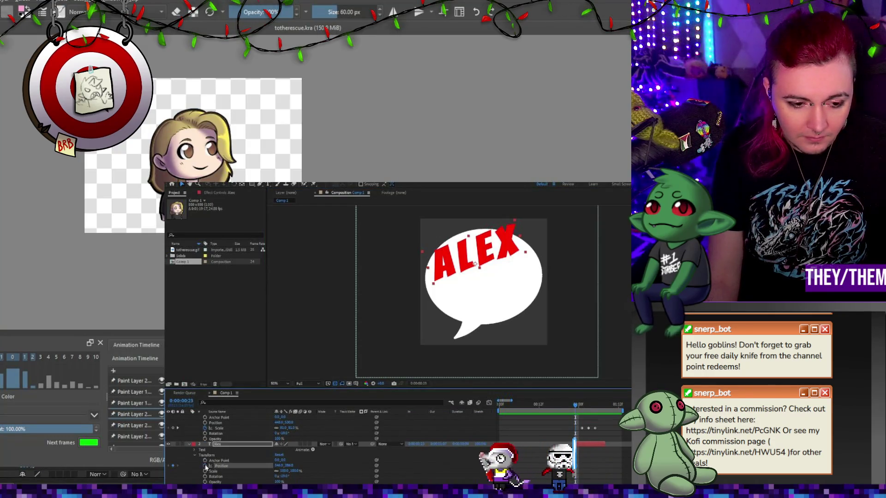
click(205, 471)
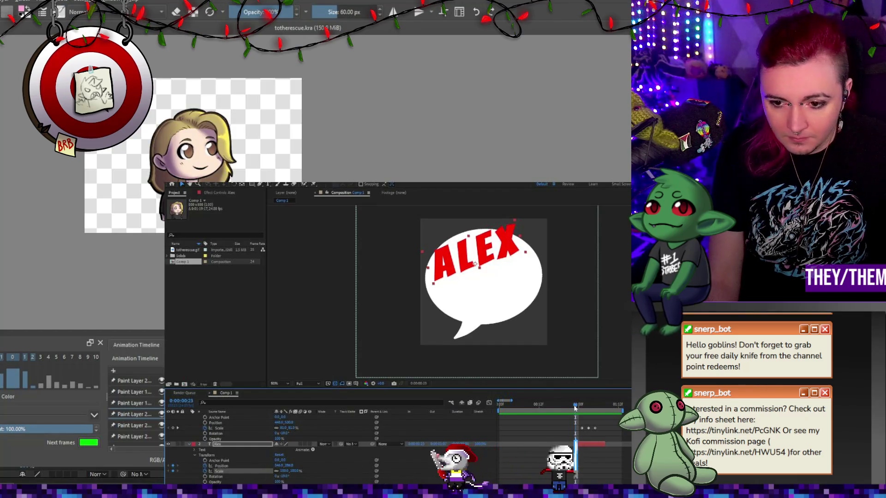
drag(575, 407, 582, 408)
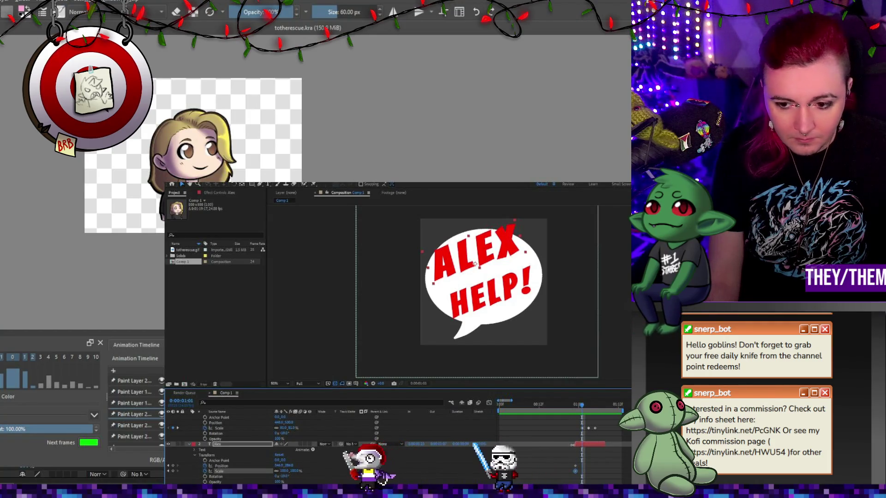
drag(582, 408, 572, 409)
drag(568, 458, 580, 476)
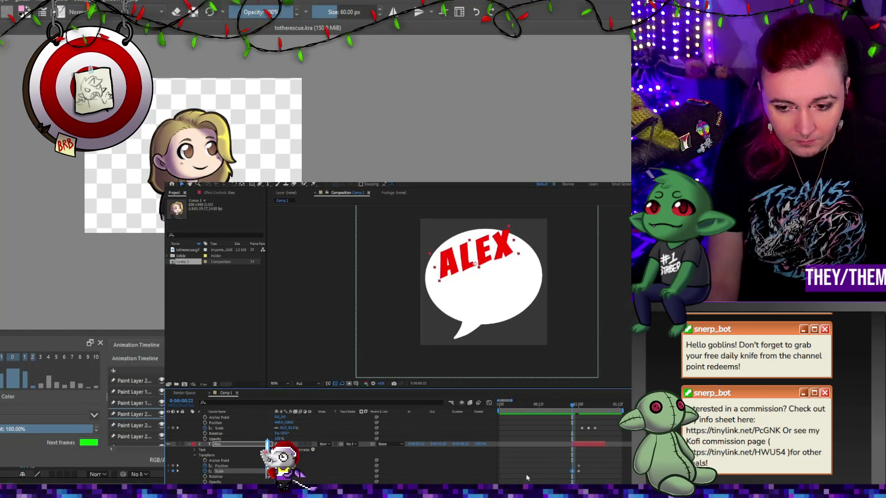
drag(276, 471, 270, 471)
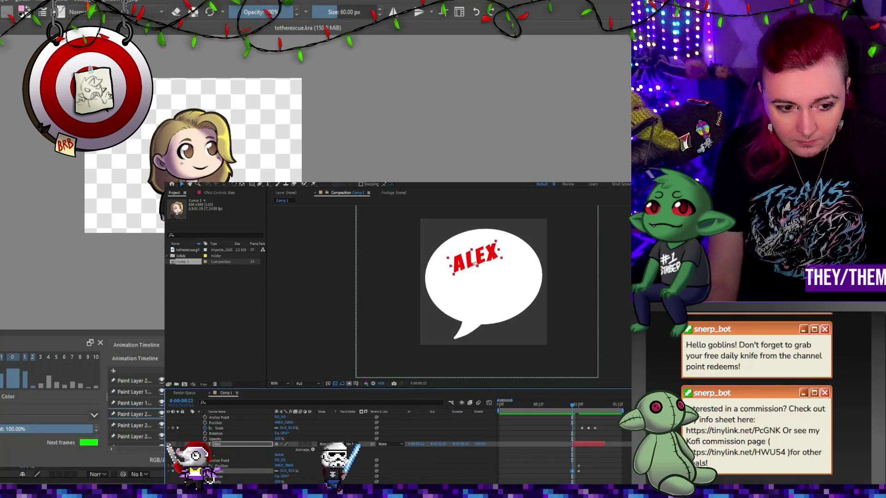
drag(475, 256, 479, 251)
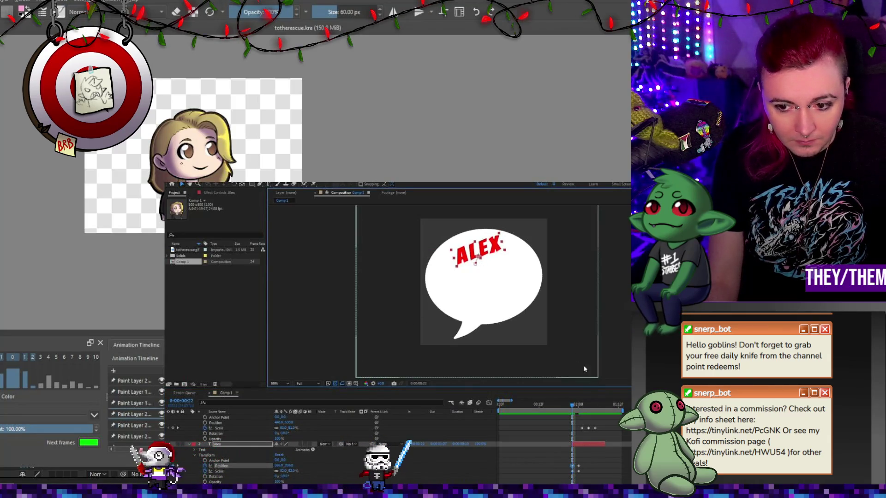
Step: Set the ALEX text to about 95% scale at 0:00:01:00 and start a preview
mouse_move(573, 417)
mouse_down()
mouse_move(595, 409)
mouse_move(585, 410)
mouse_up()
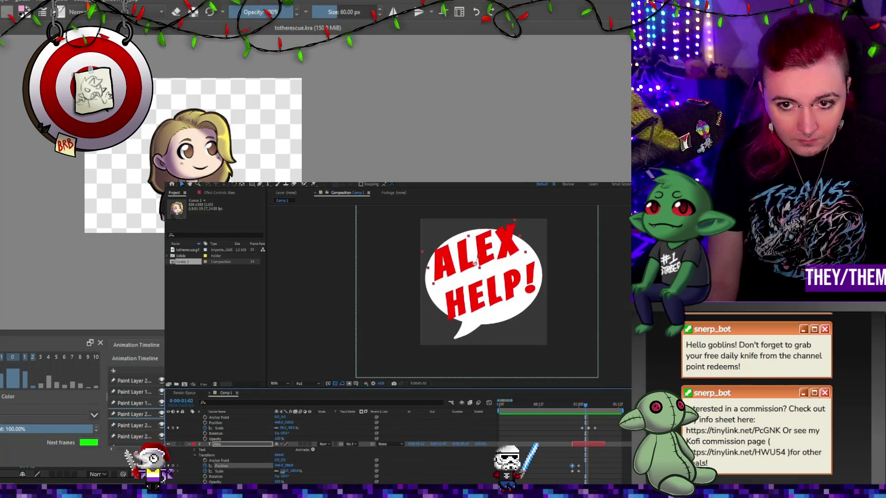
drag(283, 473, 278, 472)
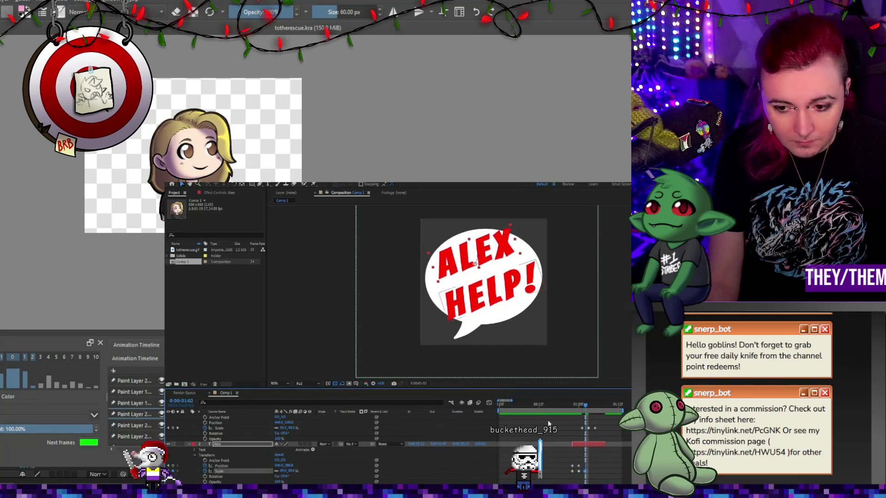
drag(602, 437, 572, 416)
key(space)
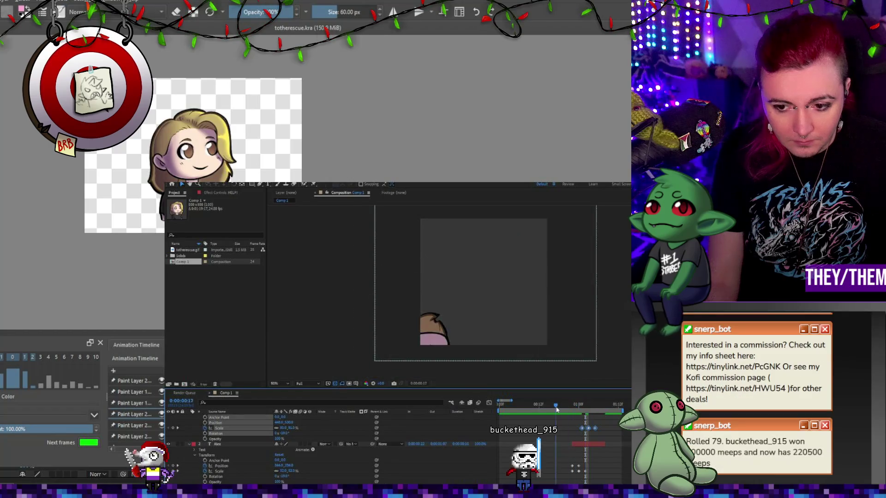
Step: Replay the emote from frame 0 through the ALEX HELP! bubble, then select the totherescue.gif layer
key(space)
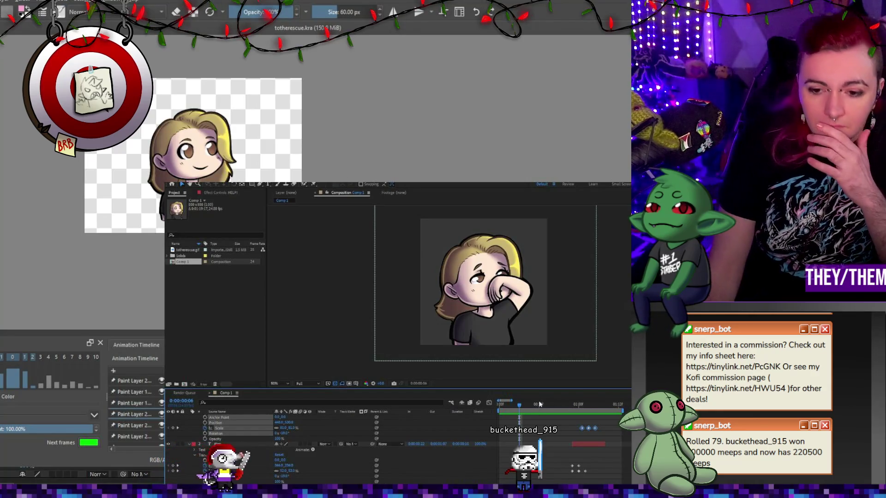
key(Home)
key(space)
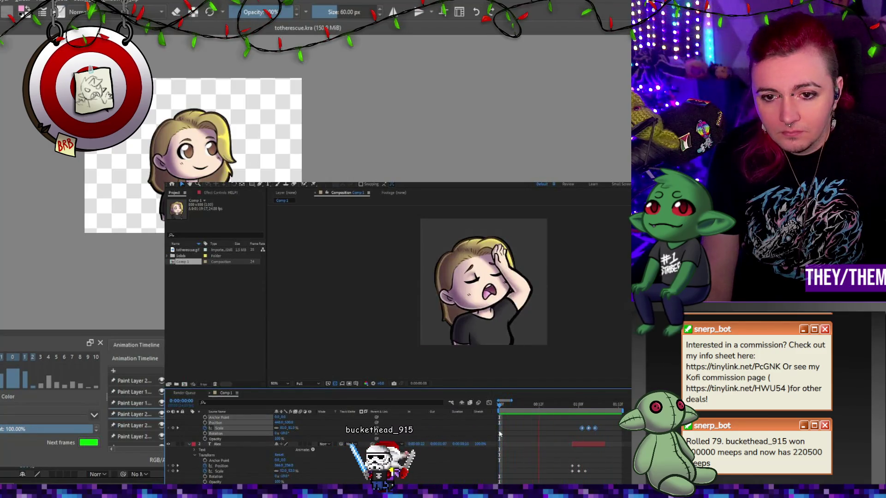
scroll(503, 428, down, 2)
key(space)
click(503, 405)
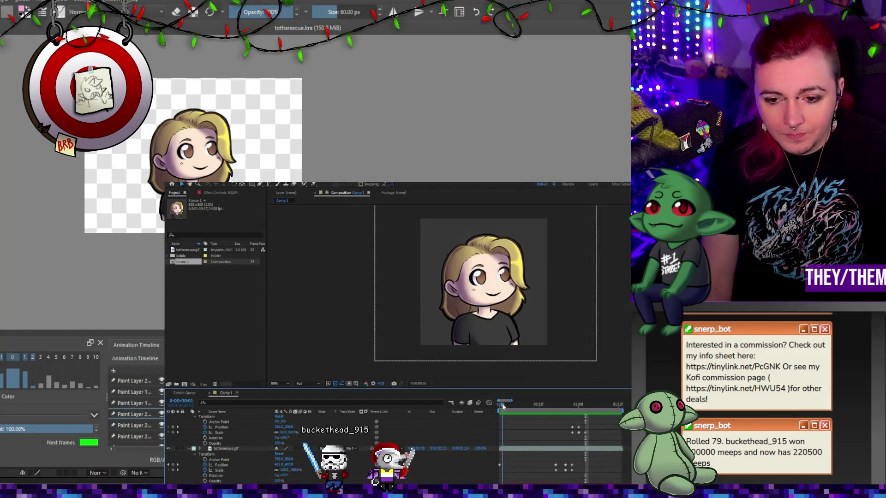
click(219, 470)
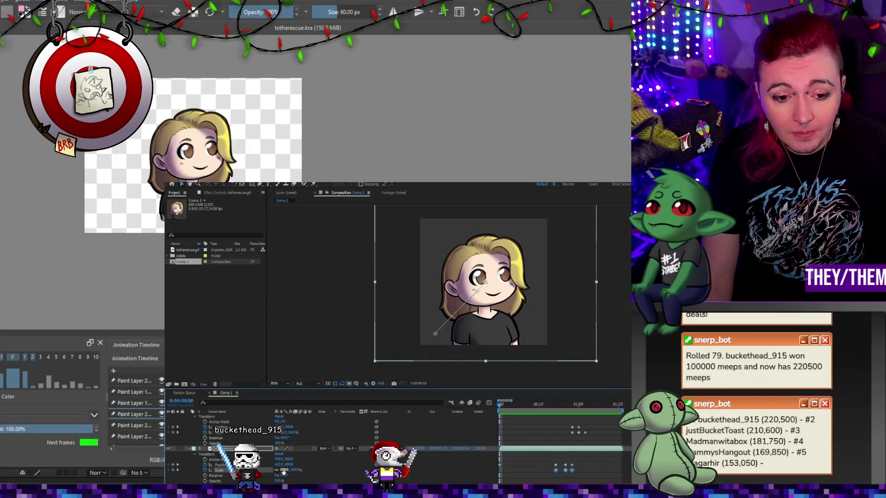
Step: Enlarge the character layer to about 126% and select its keyframes around 0:00:00:17
drag(283, 469, 289, 470)
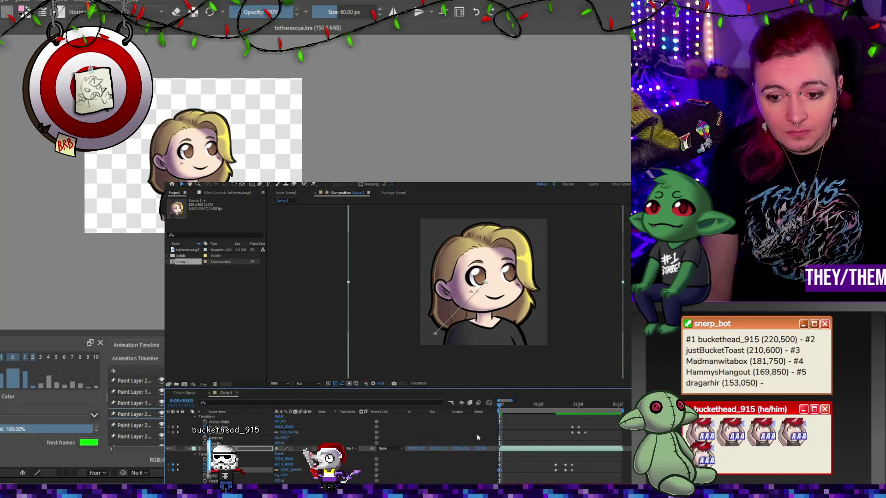
click(500, 470)
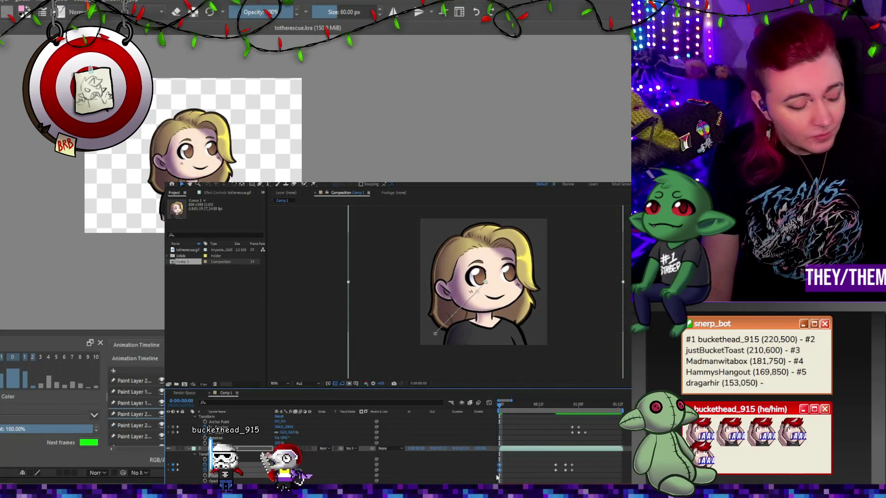
drag(567, 459, 553, 475)
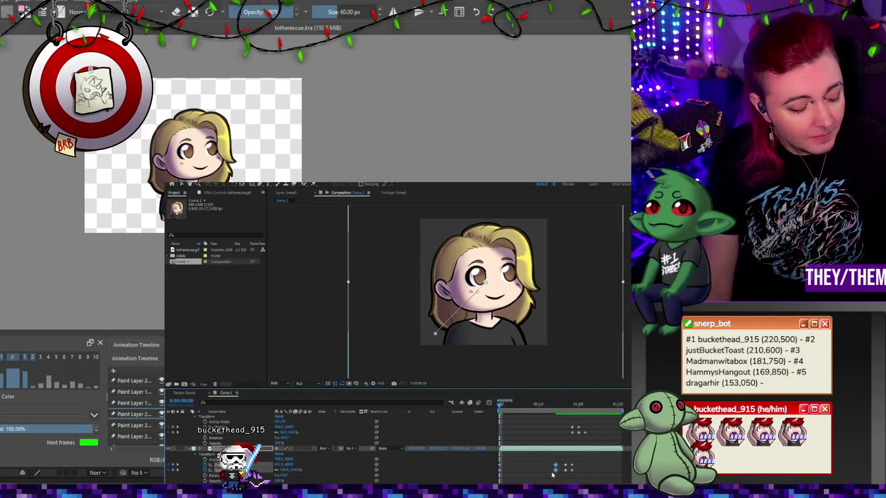
click(555, 410)
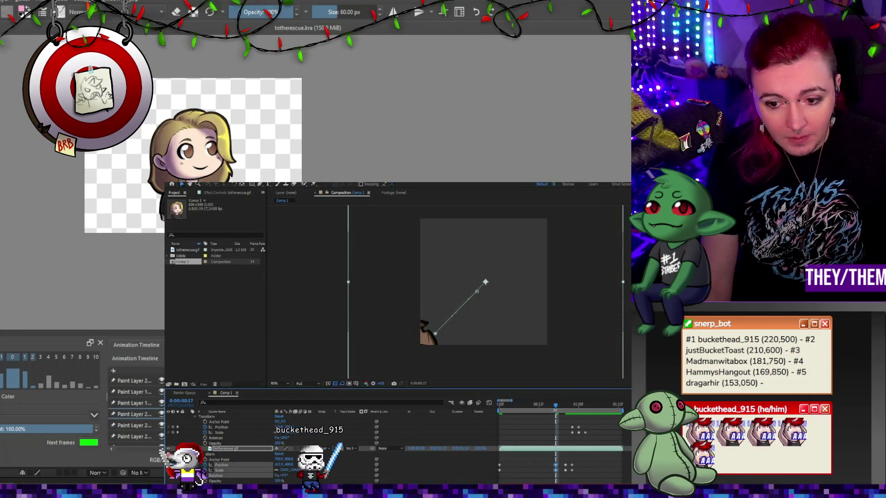
click(498, 409)
Step: Preview the composition and park at 0:00:00:11, showing the full facepalm pose
key(space)
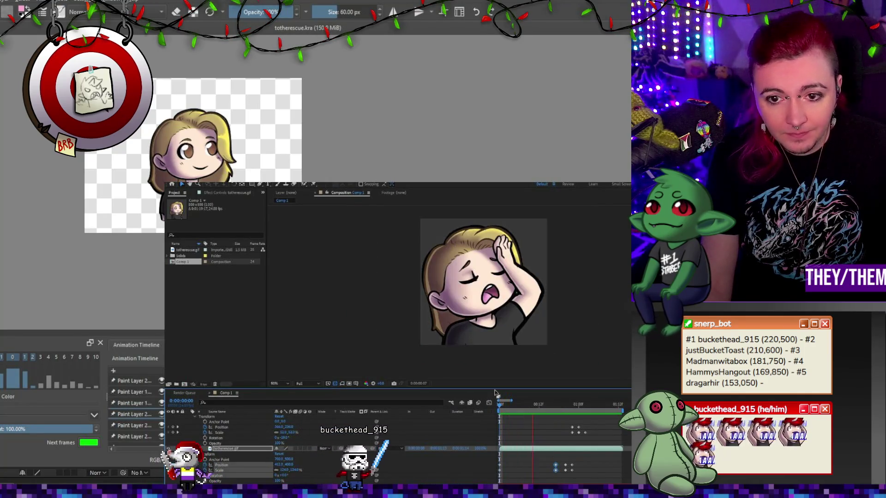
click(544, 408)
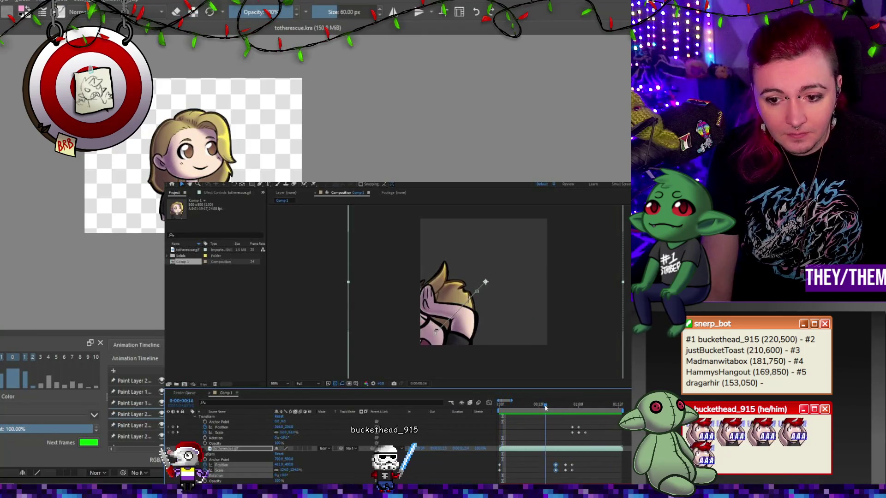
key(space)
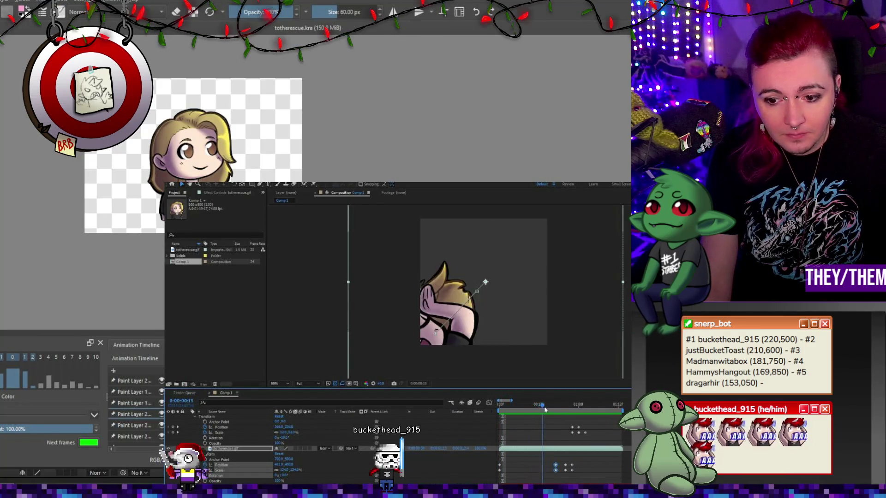
key(space)
drag(546, 410, 495, 421)
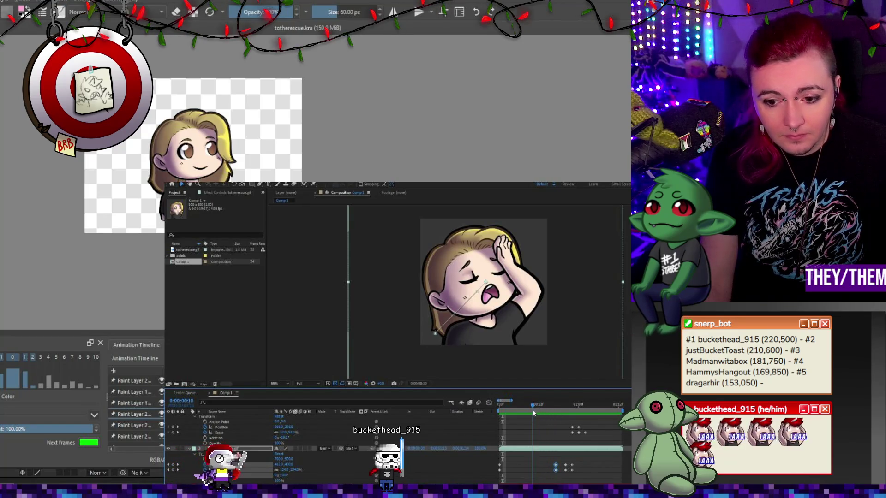
scroll(496, 350, down, 2)
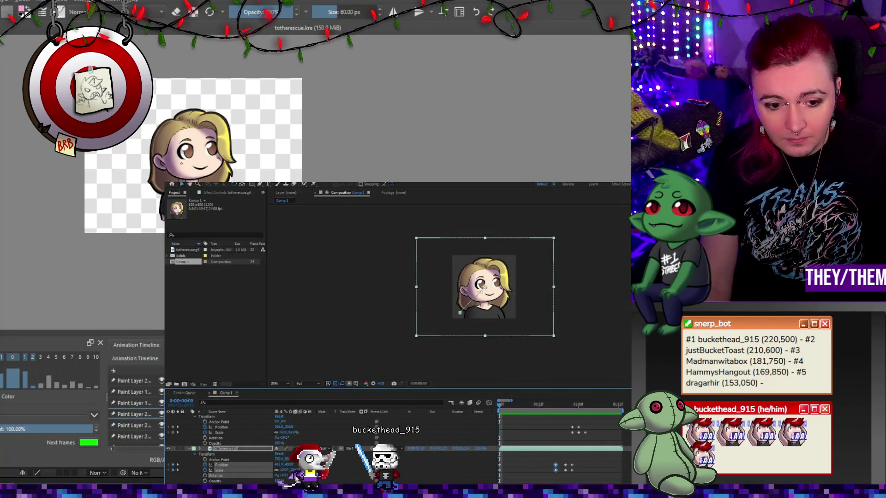
Step: Scale the facepalm character to 105.6% at frame 9
drag(288, 470, 278, 469)
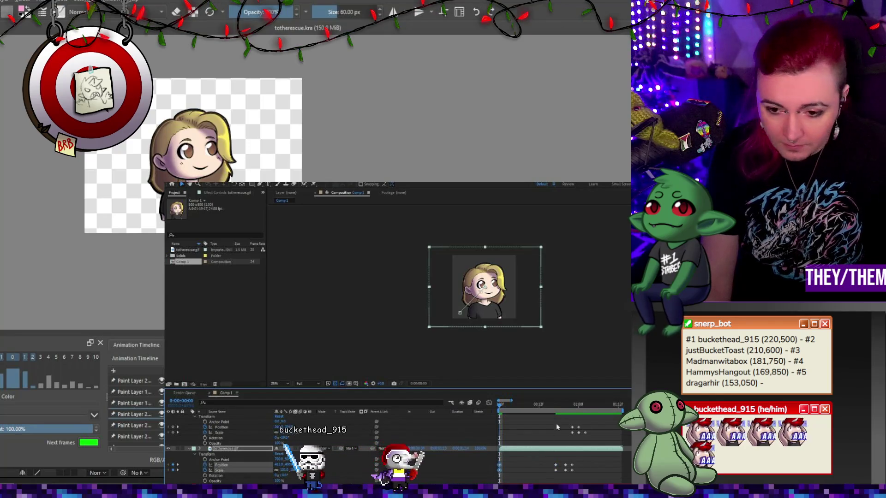
click(530, 405)
click(529, 405)
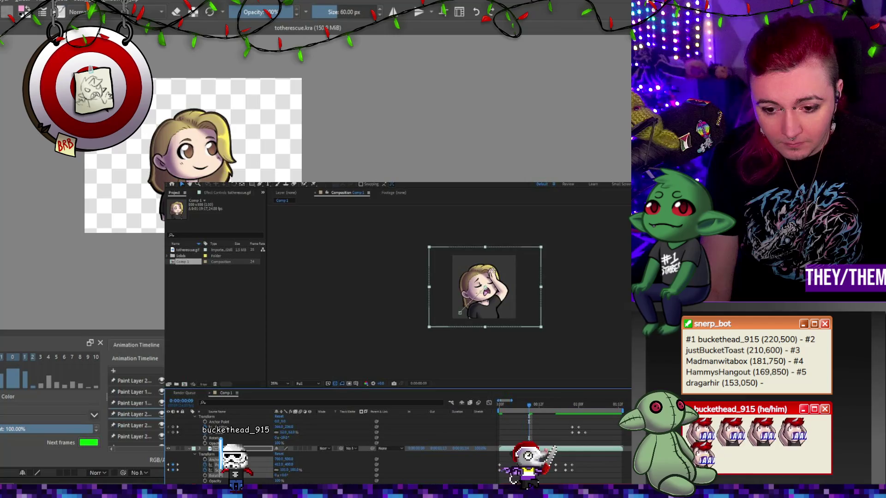
key(ctrl+z)
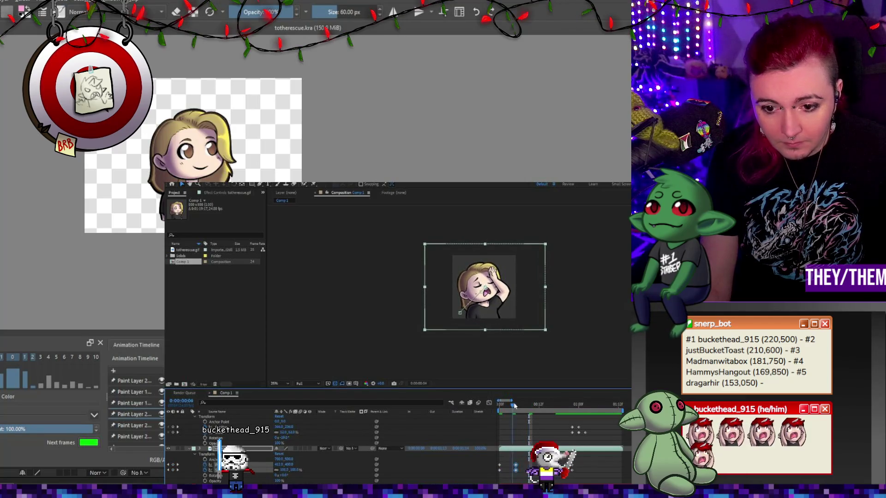
Step: Check the pose across frames 5 to 13, then shift the character right at frame 13
click(516, 405)
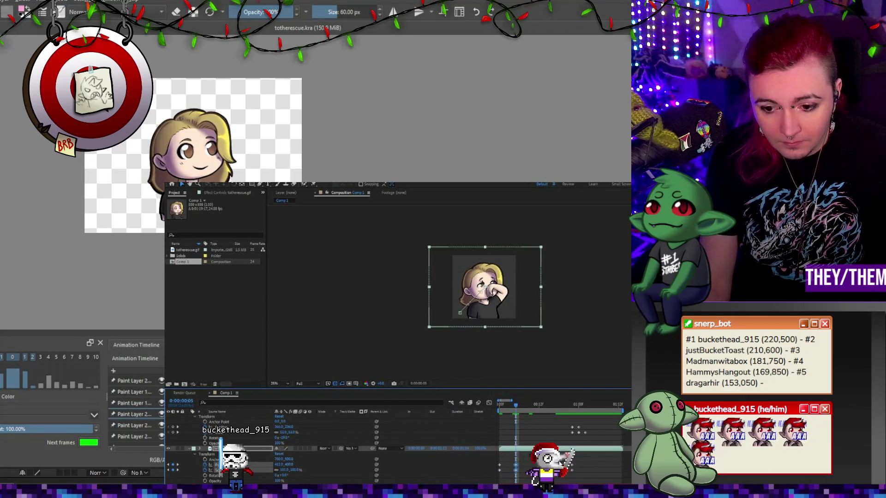
key(ctrl+shift+a)
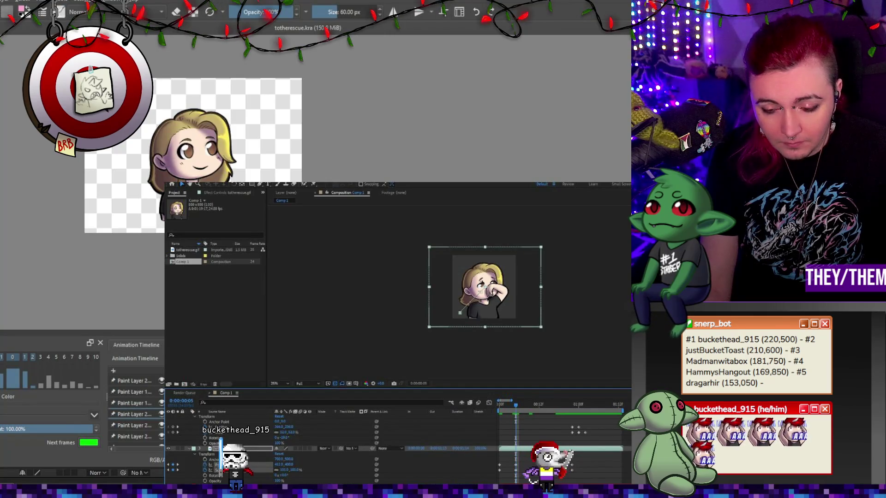
click(526, 406)
click(539, 407)
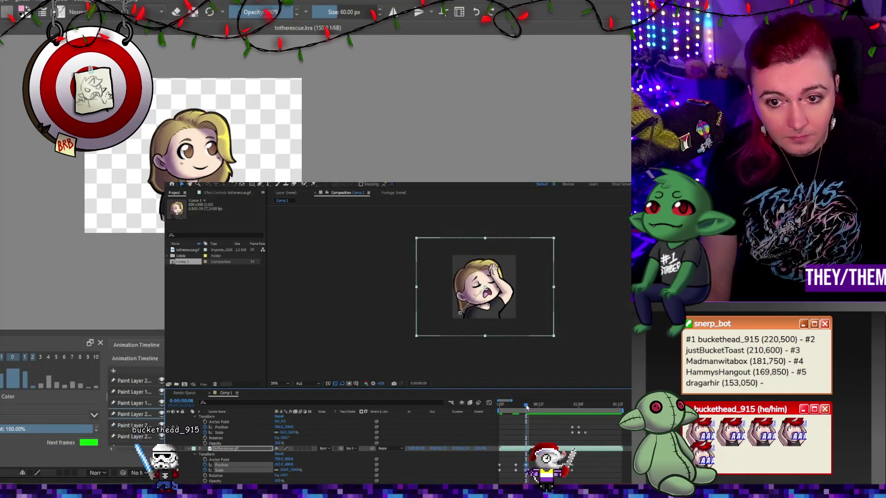
mouse_move(539, 410)
mouse_down()
mouse_move(505, 406)
mouse_move(535, 406)
mouse_up()
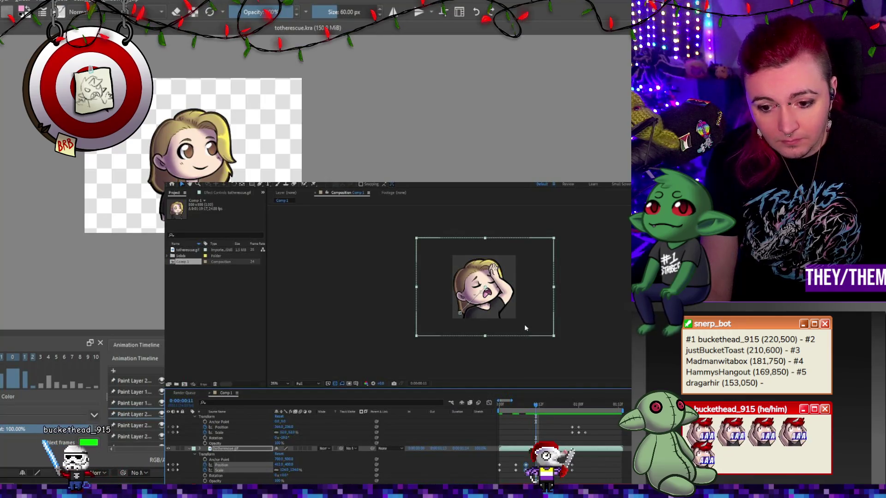
click(542, 407)
mouse_move(511, 331)
mouse_down()
mouse_move(524, 336)
mouse_move(531, 327)
mouse_up()
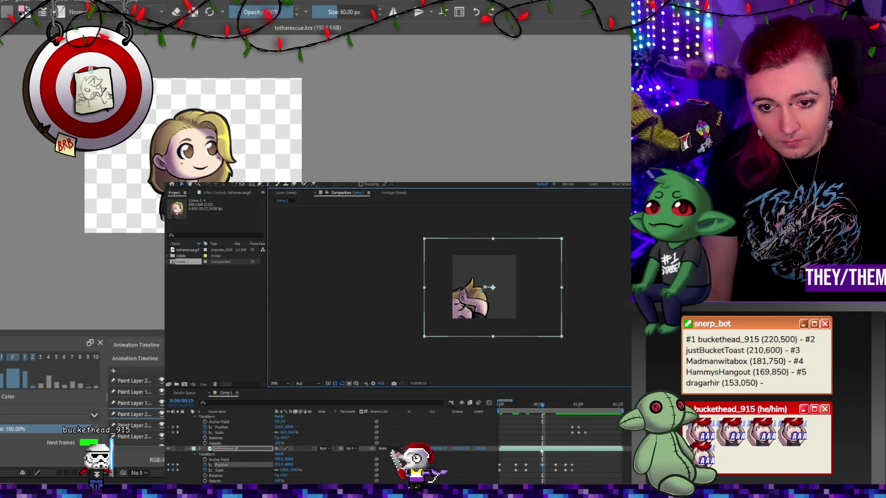
Step: Add position keyframes at frames 13 and 16 moving the character right, then check frame 22
click(555, 405)
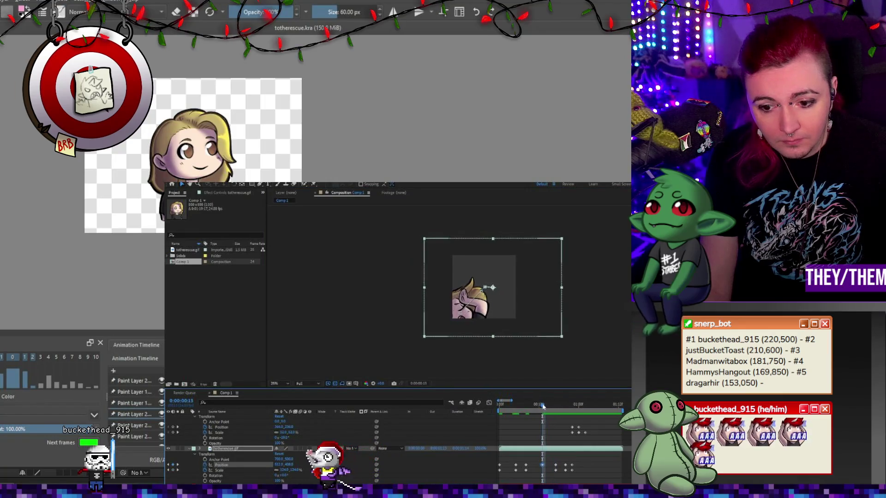
click(542, 405)
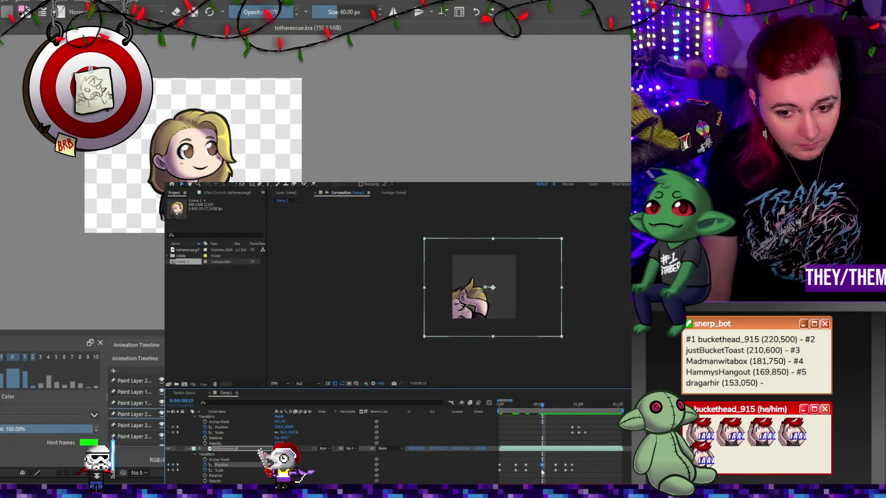
click(552, 409)
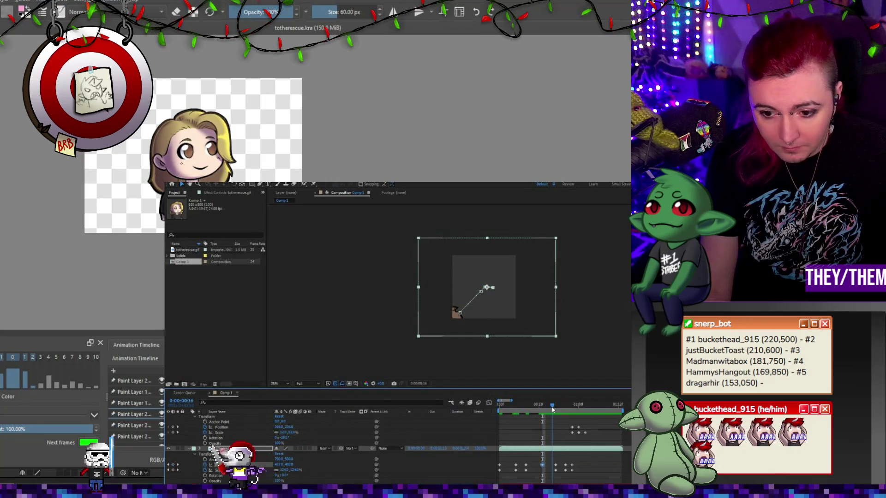
key(shift+Right)
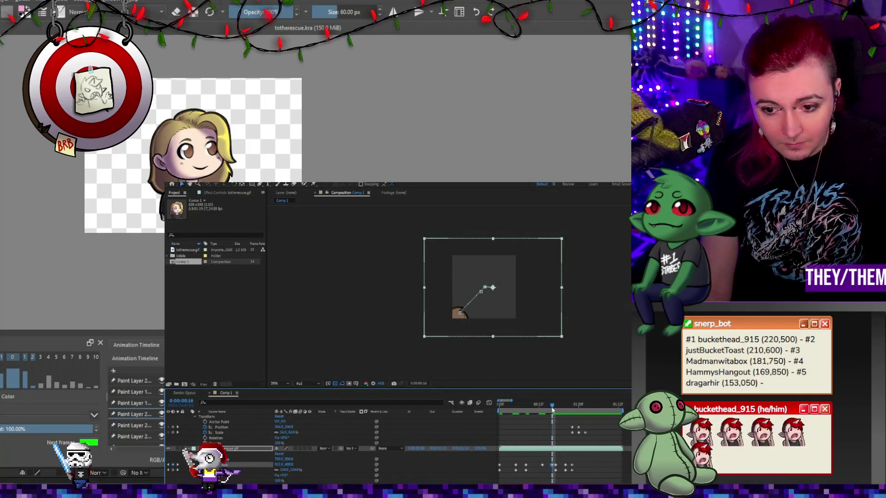
mouse_move(557, 410)
mouse_down()
mouse_move(574, 406)
mouse_move(471, 408)
mouse_up()
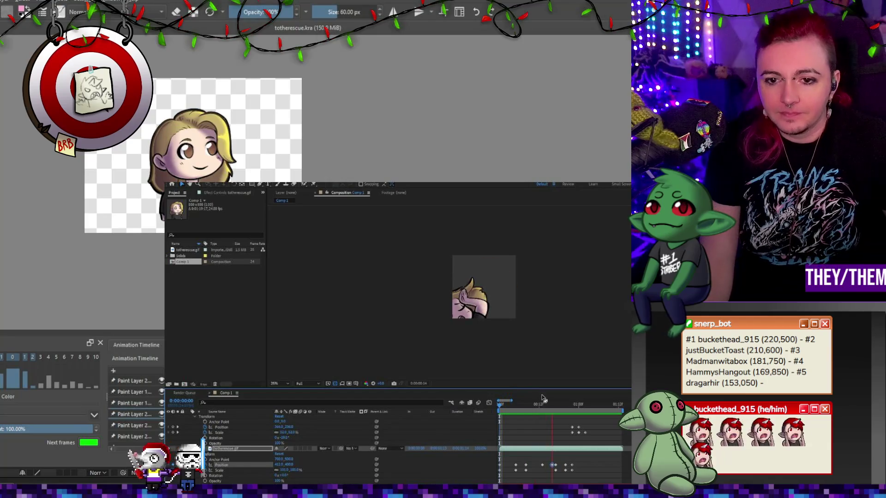
Step: Select the Position and Scale keyframes and add a Scale keyframe at frame 12
click(526, 405)
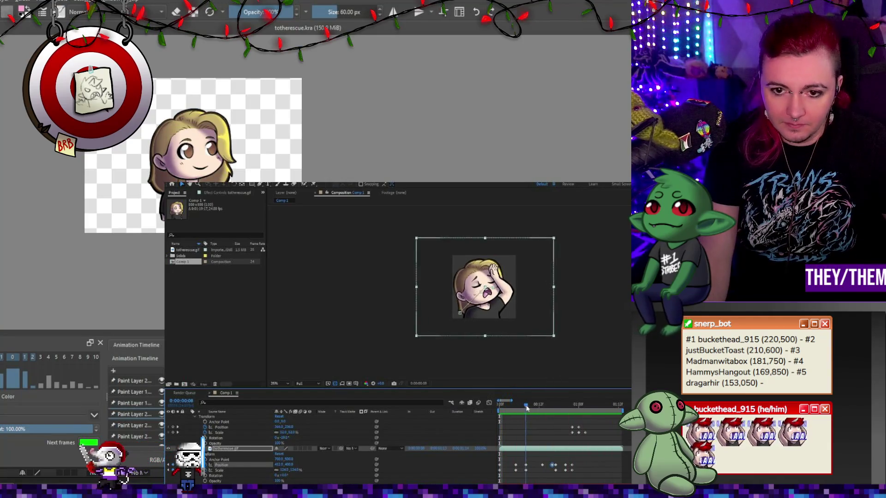
click(522, 405)
drag(579, 460, 540, 481)
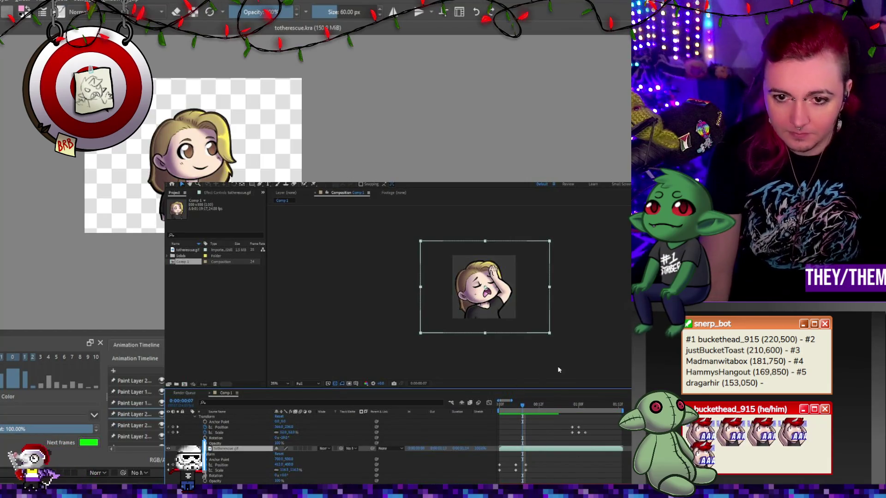
click(526, 406)
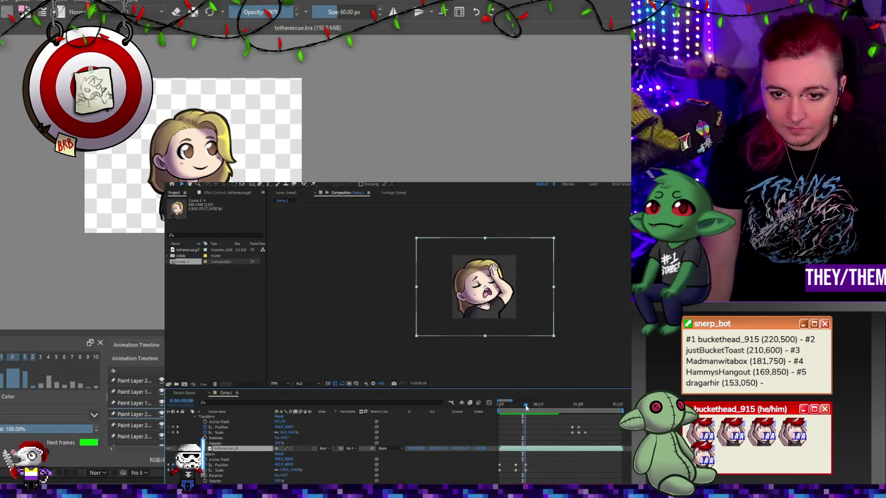
click(529, 408)
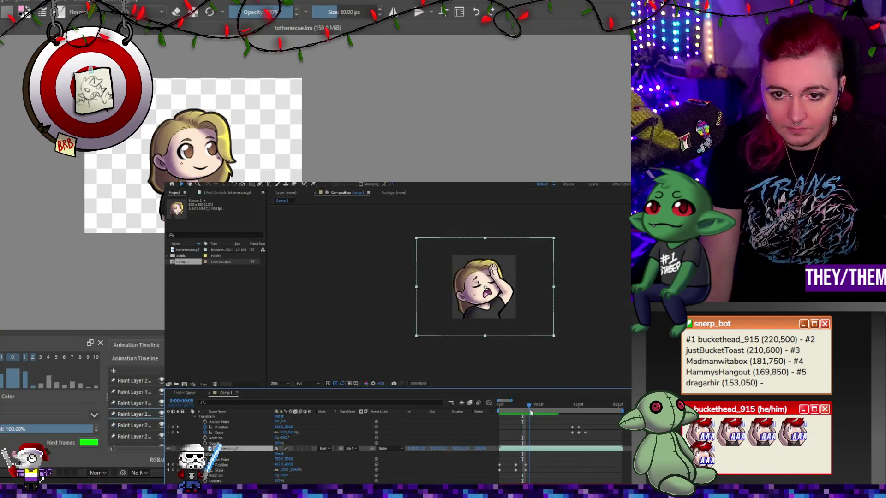
click(549, 413)
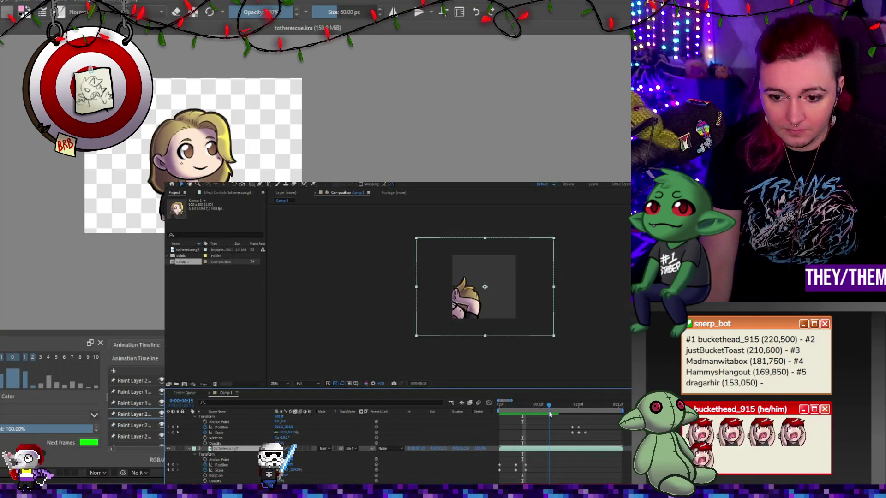
click(545, 415)
drag(545, 415, 538, 415)
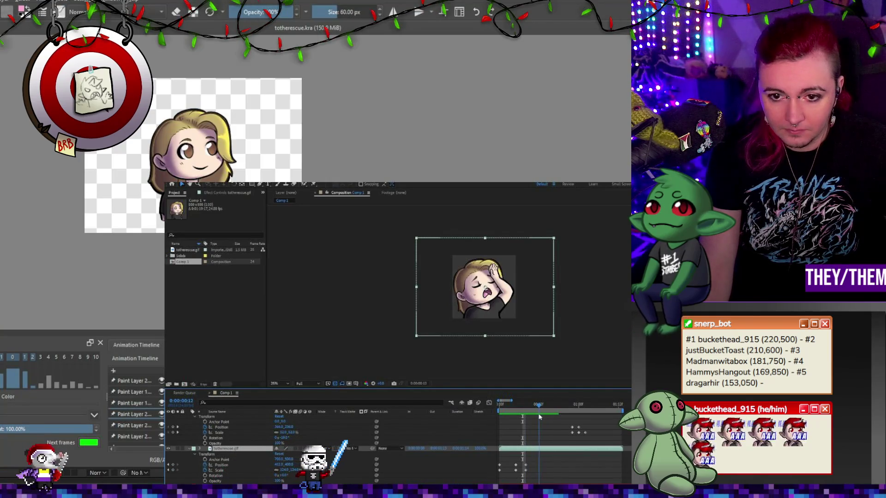
click(173, 468)
Step: Add a Position keyframe at frame 14, shifting the character slightly up and right
click(543, 405)
click(545, 405)
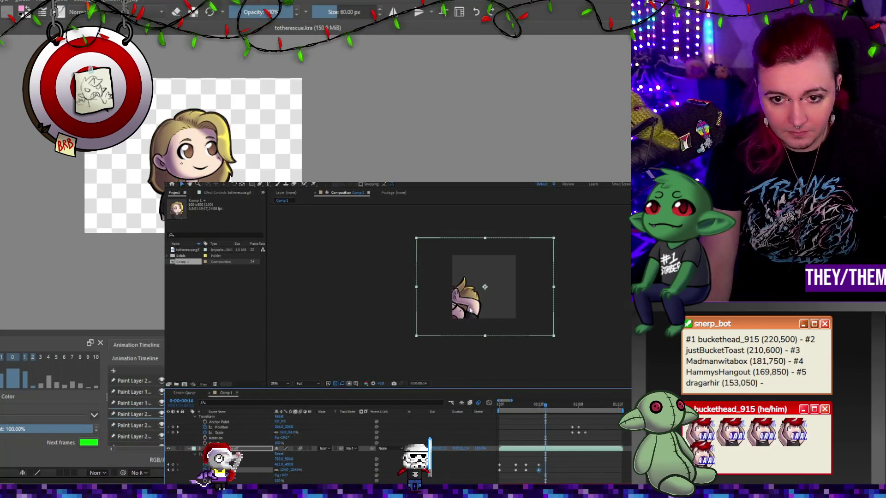
key(alt+shift+p)
drag(485, 287, 487, 285)
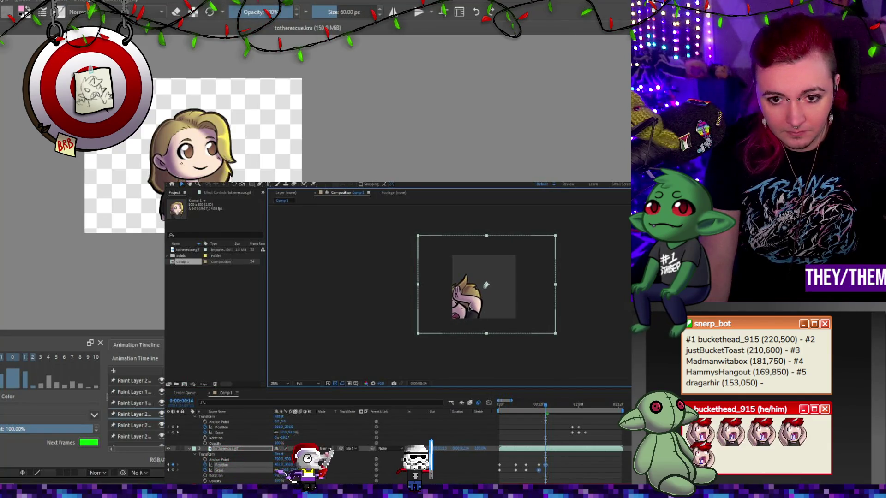
Step: Add another Scale keyframe just before the speech bubble appears at frame 20
drag(543, 402, 562, 410)
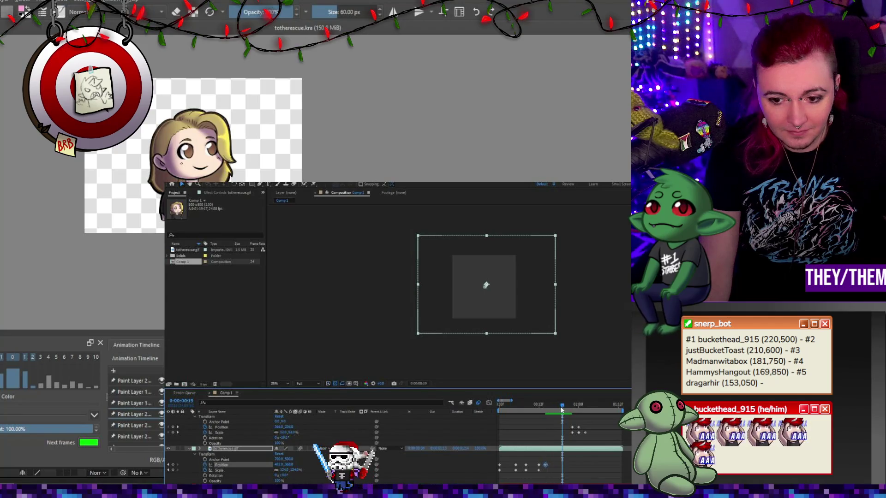
drag(562, 410, 559, 410)
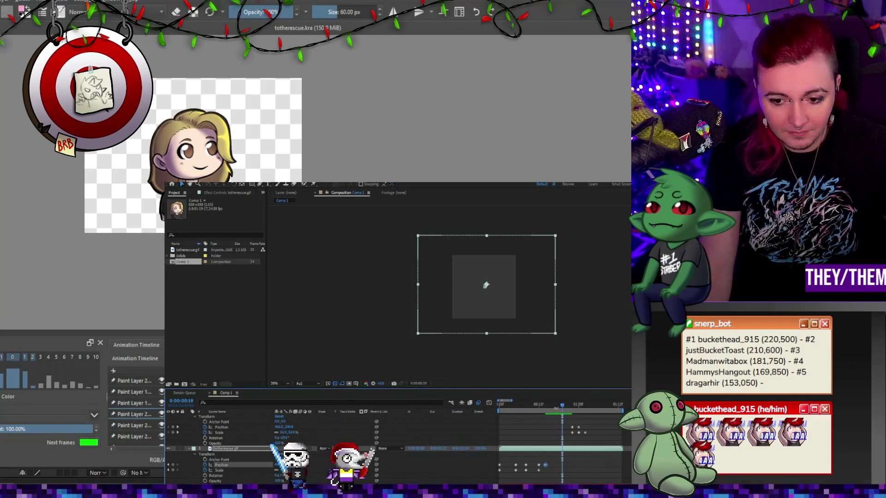
click(233, 470)
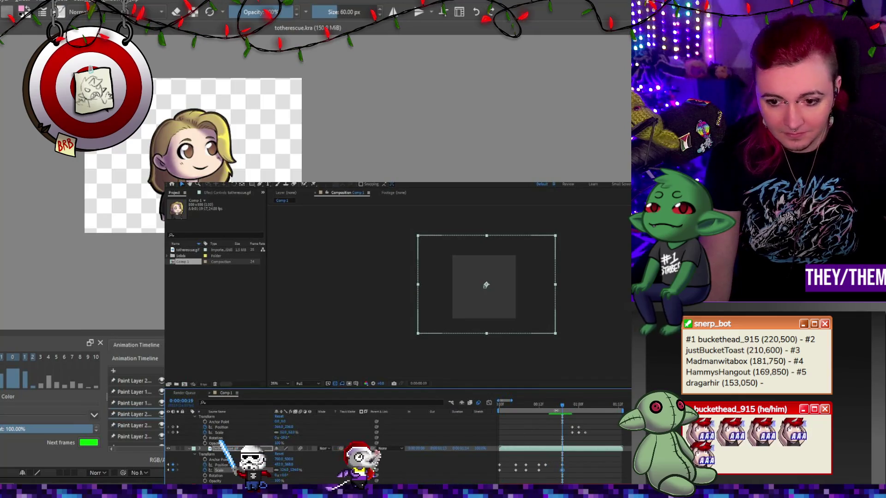
click(565, 406)
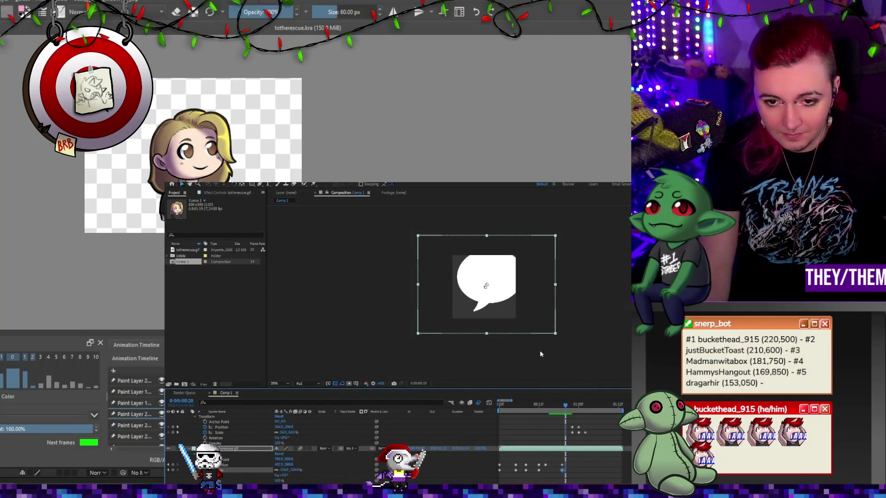
Step: Key the bubble's scale and position at frames 20 and 22, popping in from lower left to about 118%
drag(289, 469, 256, 469)
drag(489, 286, 460, 316)
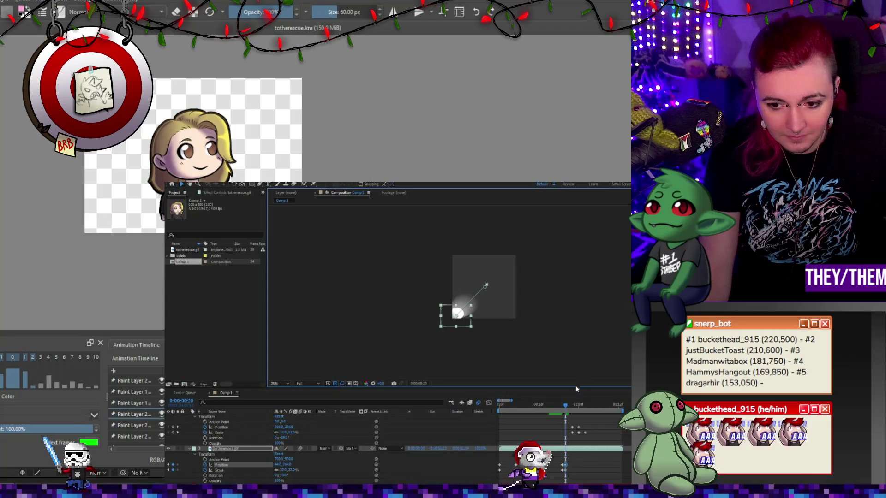
click(572, 405)
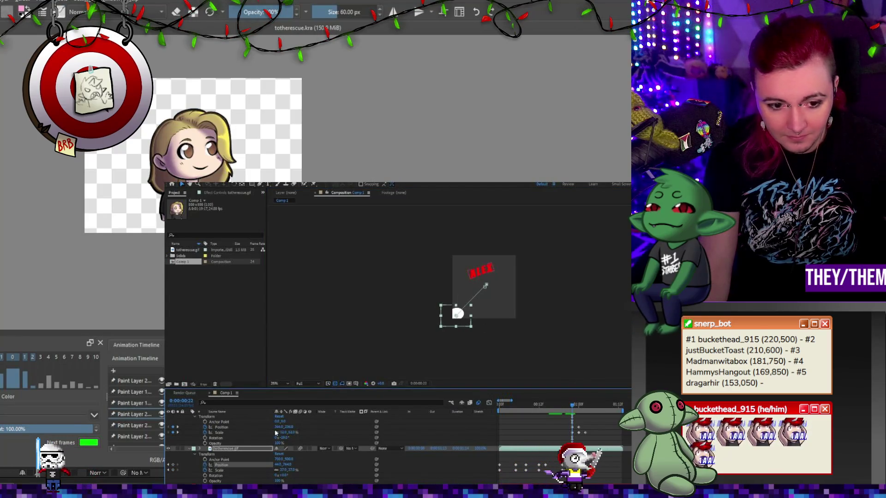
drag(282, 470, 335, 470)
drag(487, 303, 506, 277)
drag(280, 469, 273, 470)
drag(477, 308, 496, 300)
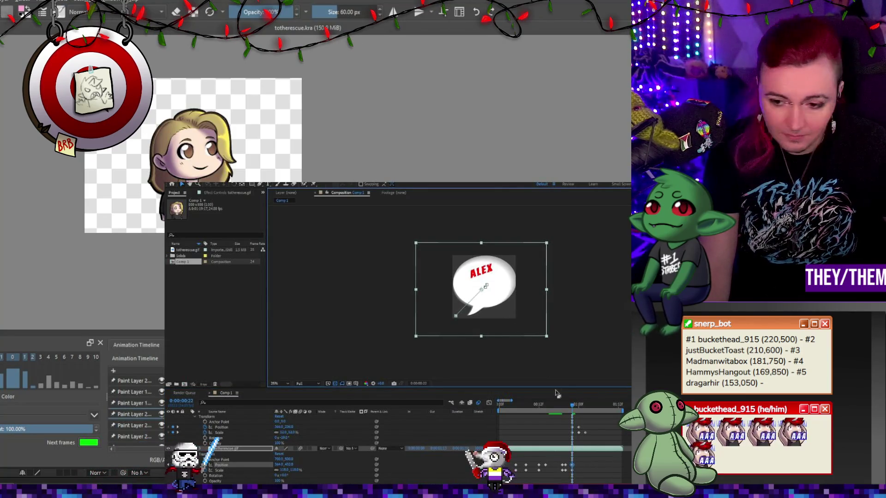
Step: Preview the bubble pop-in starting from frame 23
click(575, 404)
key(space)
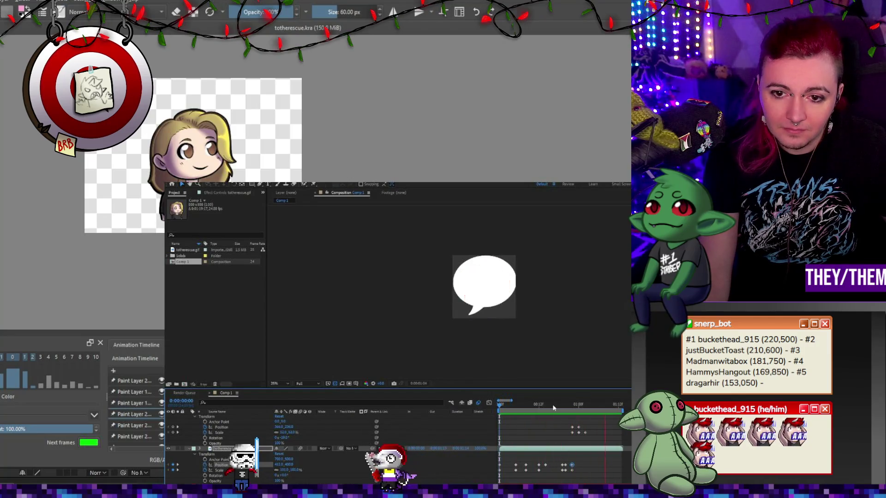
key(space)
scroll(602, 429, up, 3)
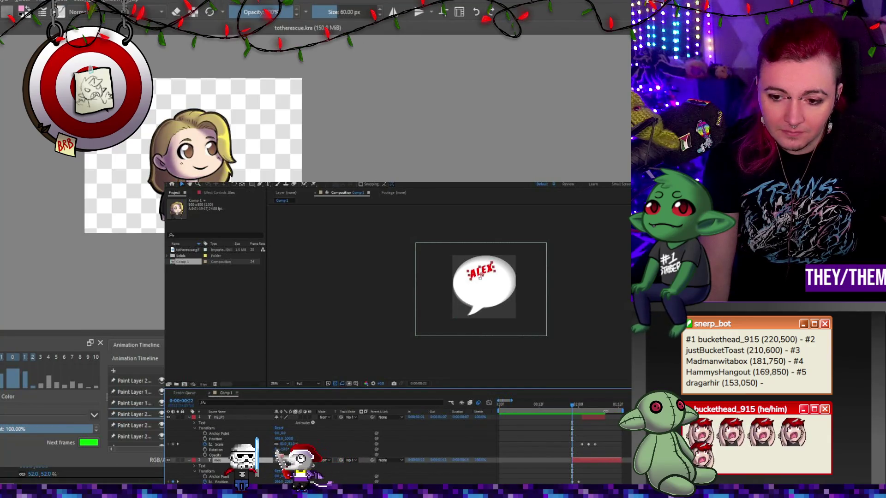
Step: Select the text layers and preview up to the one-second frame
click(480, 276)
key(space)
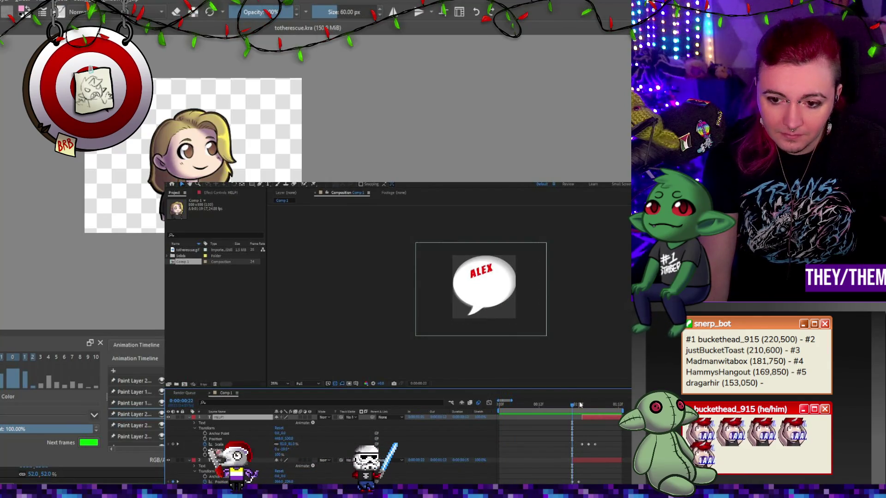
click(580, 404)
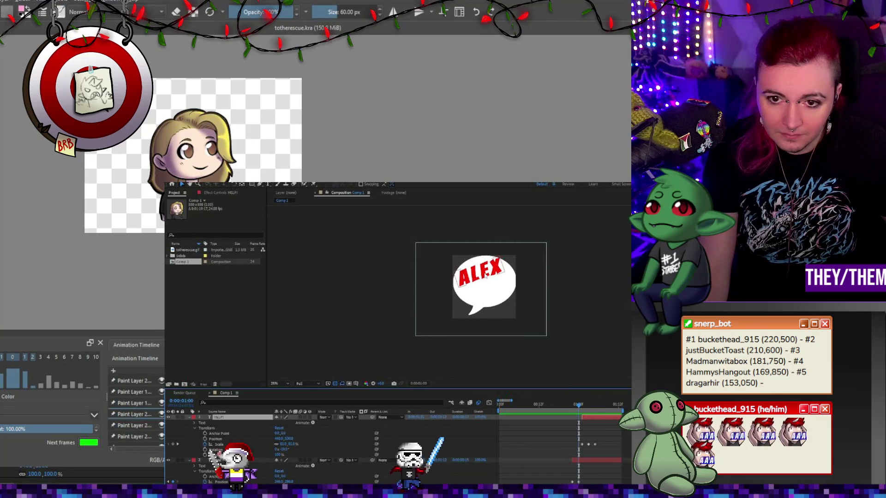
click(487, 273)
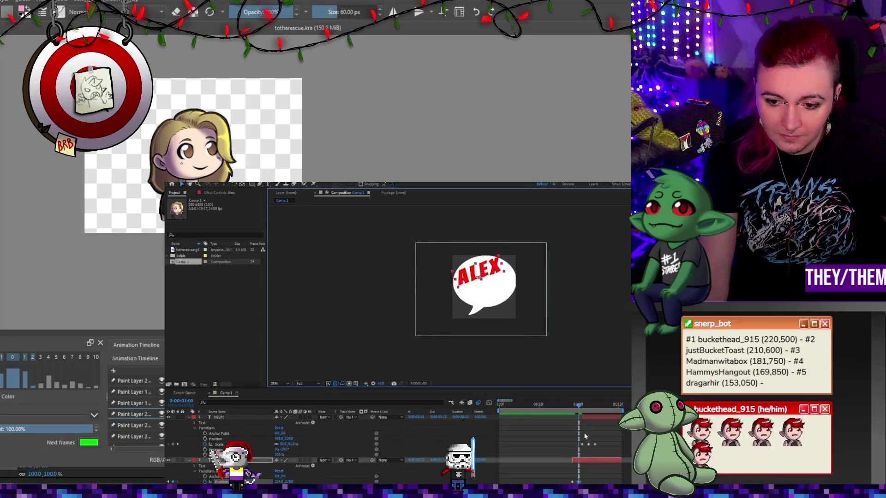
Step: Scale the HELP! text up at its pop-in frame and check it before returning to the loop start
click(585, 405)
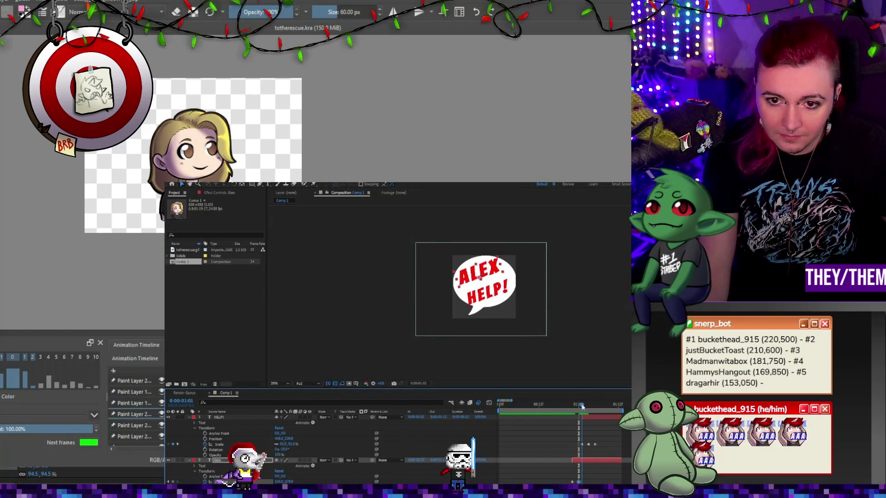
click(589, 406)
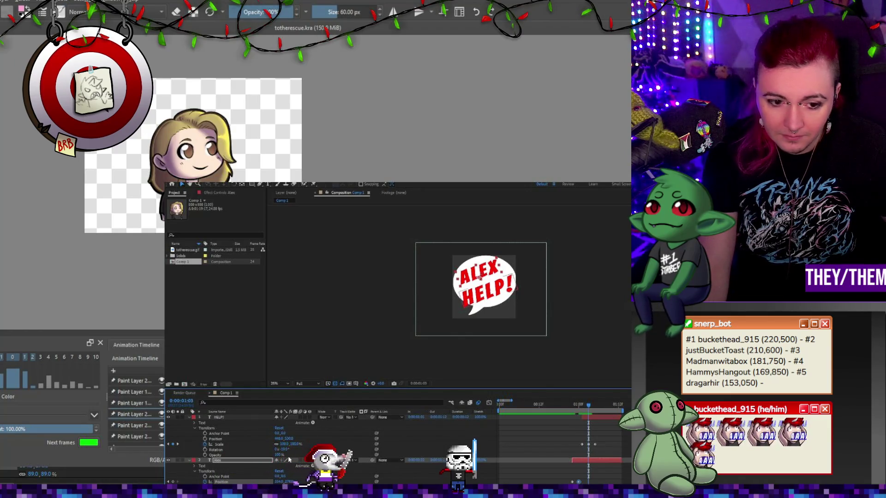
drag(287, 445, 293, 446)
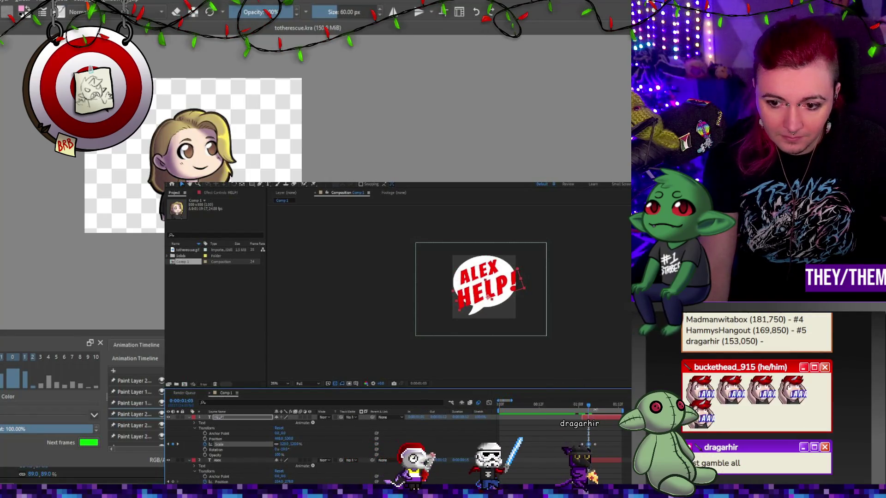
click(595, 406)
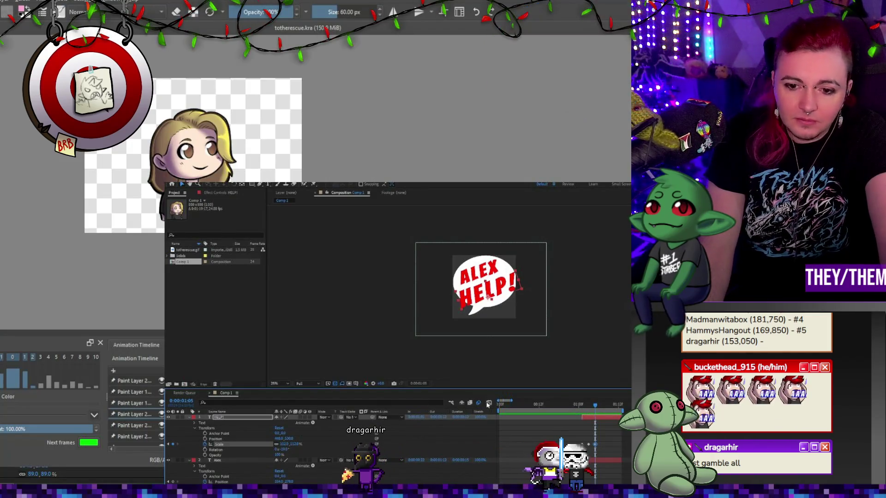
click(507, 406)
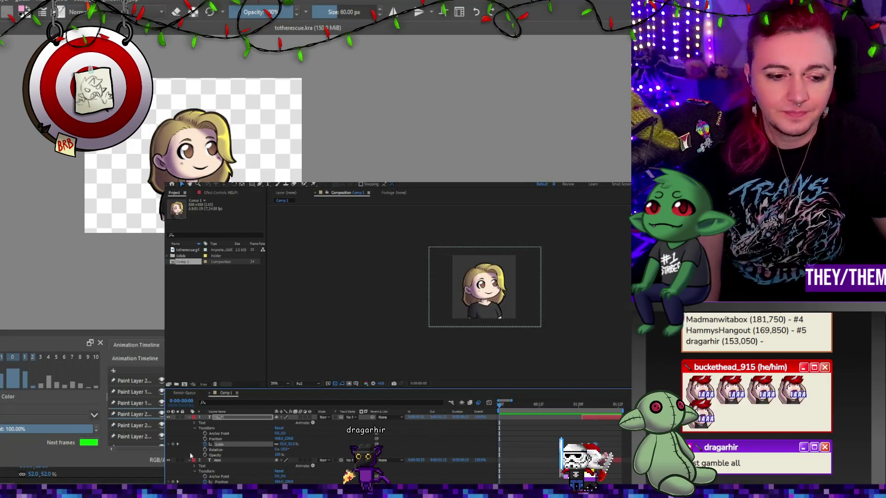
Step: Stop at frame 22 and duplicate the totherescue.gif bubble layer with Ctrl+D
scroll(190, 456, down, 3)
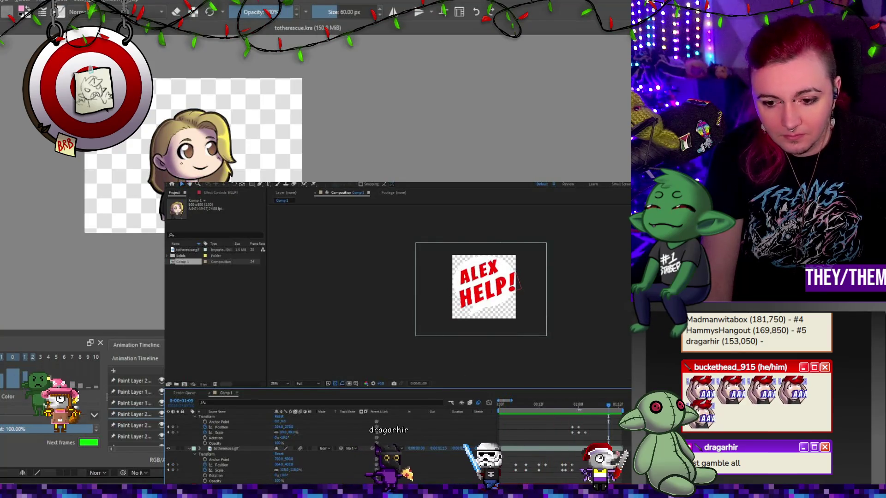
click(574, 404)
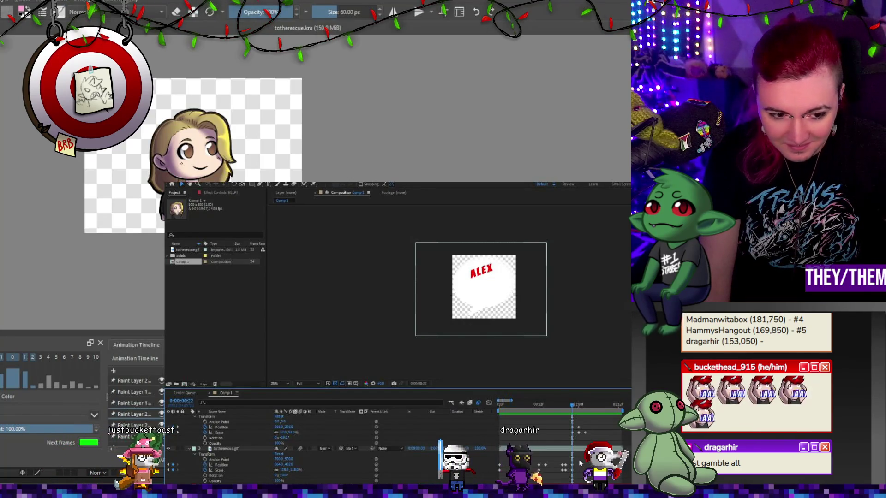
click(236, 449)
key(ctrl+d)
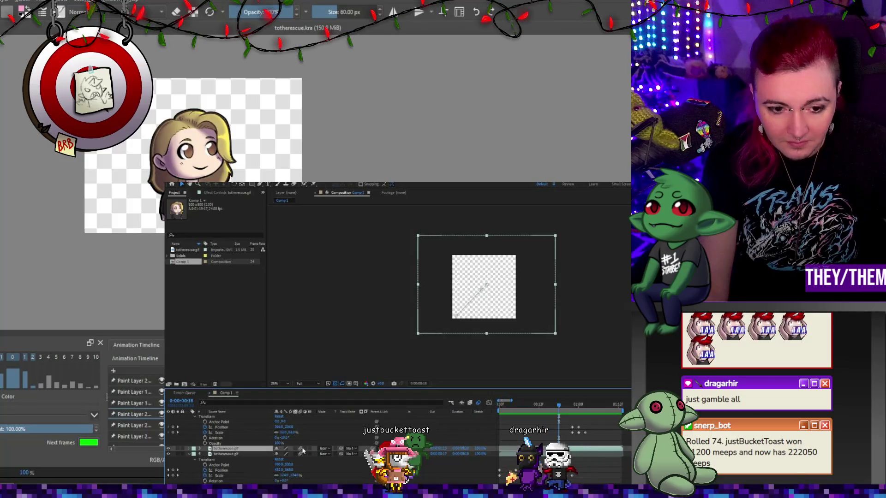
Step: Increase the duplicate layer's Stroke layer-style size and preview the thicker bubble outline
click(194, 448)
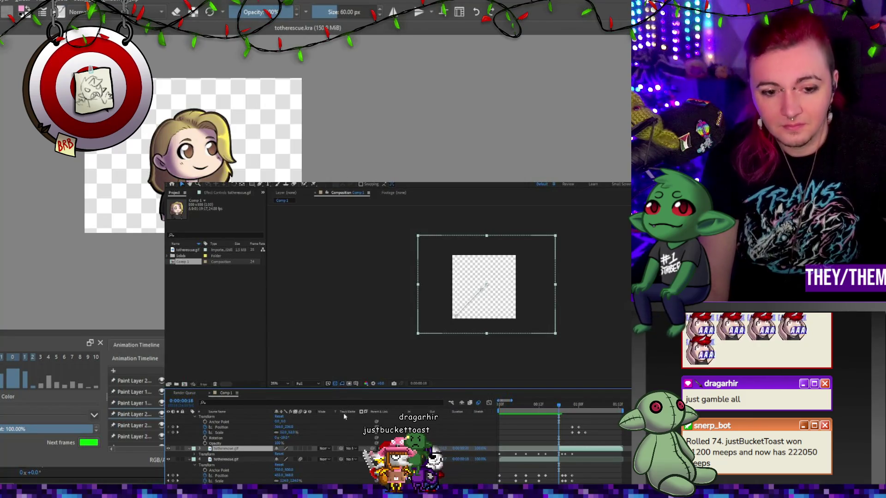
drag(560, 397, 572, 398)
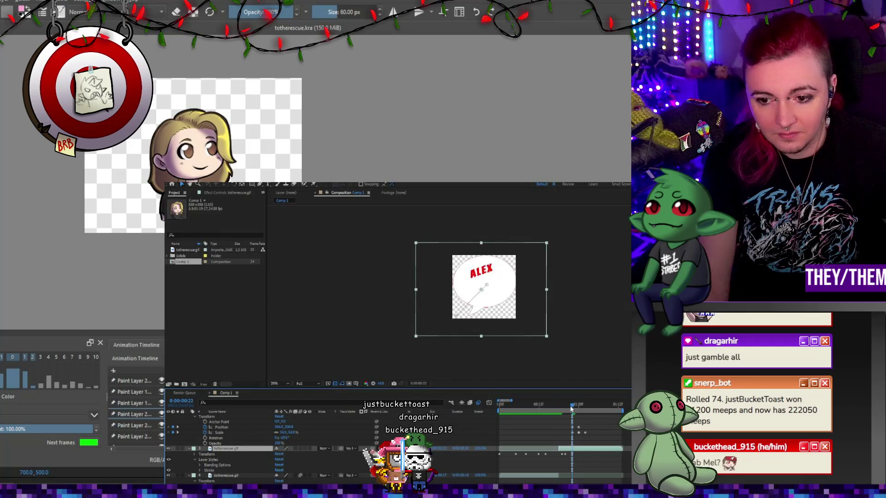
click(200, 470)
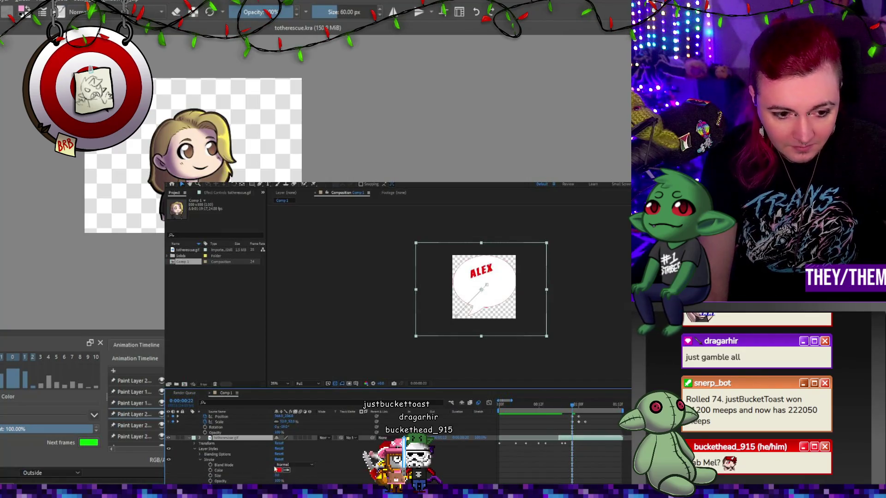
drag(278, 476, 300, 475)
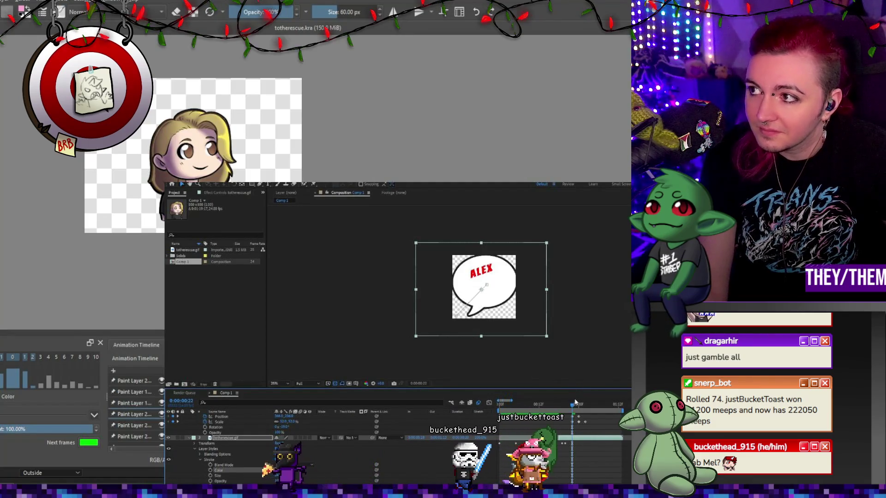
key(space)
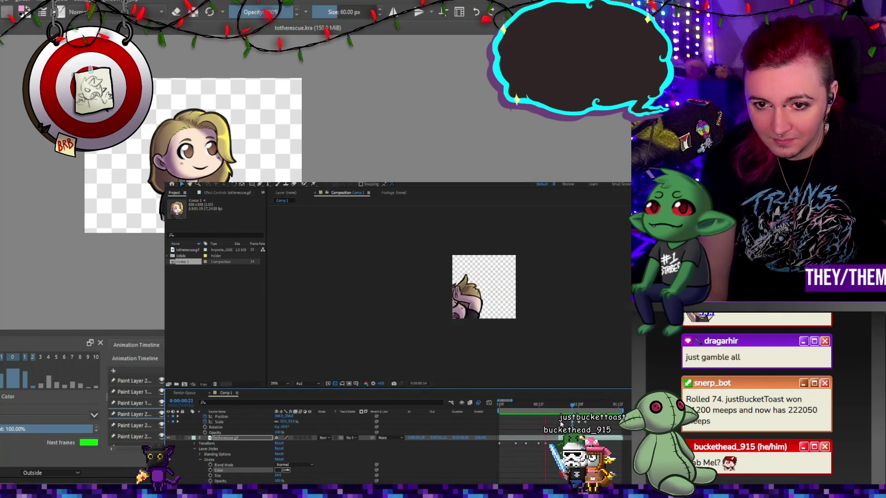
Step: Zoom to the bubble at frame 22 and turn the ALEX text black
key(period)
drag(528, 317, 515, 320)
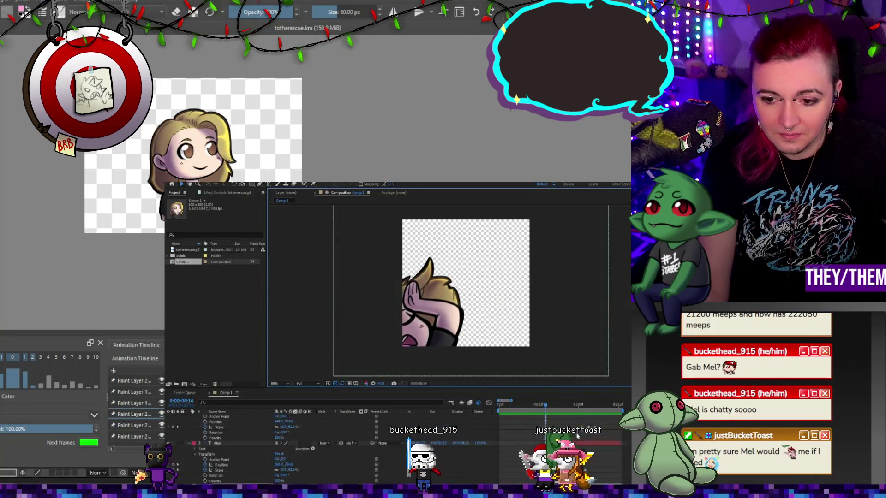
click(571, 405)
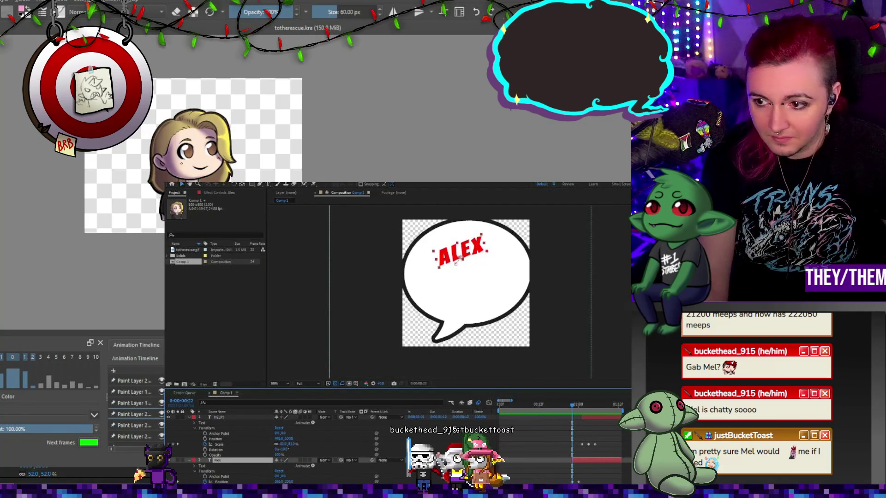
key(ctrl+z)
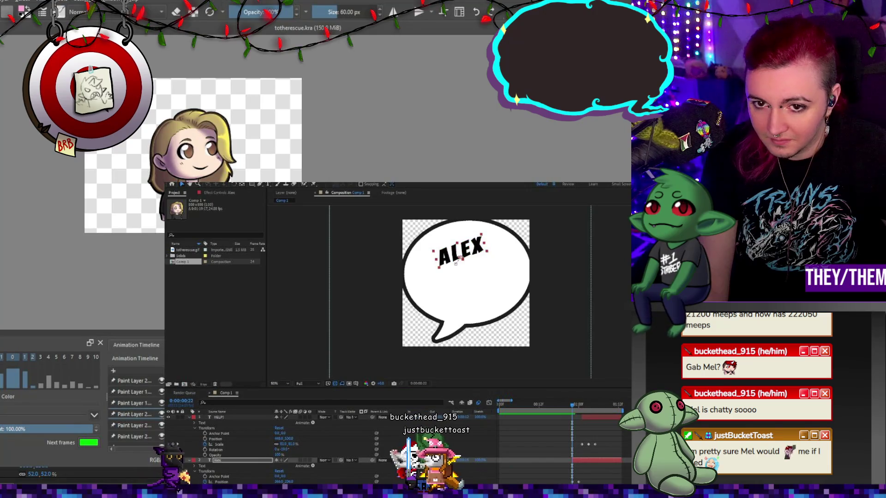
key(space)
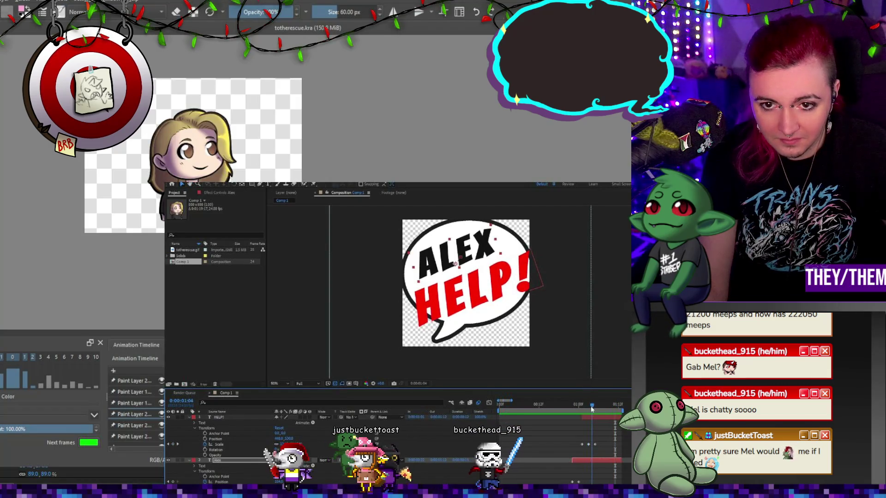
Step: Select the HELP! text layer and replay the preview
scroll(507, 308, down, 2)
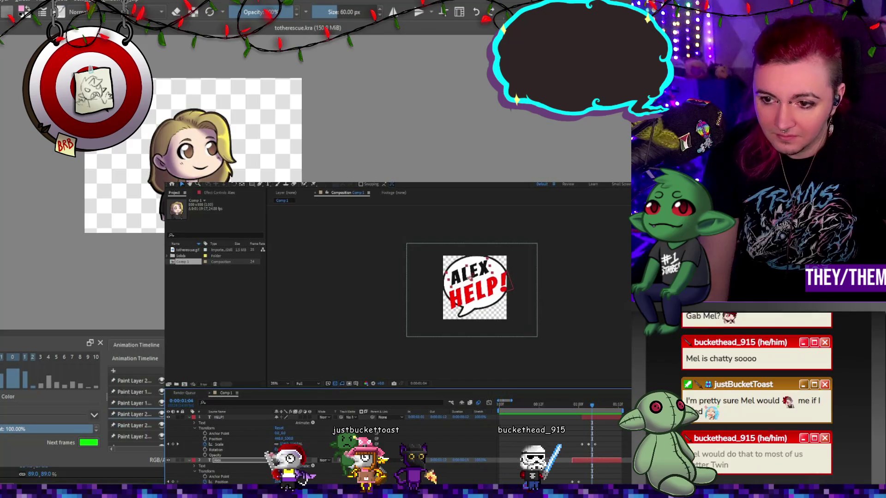
click(484, 294)
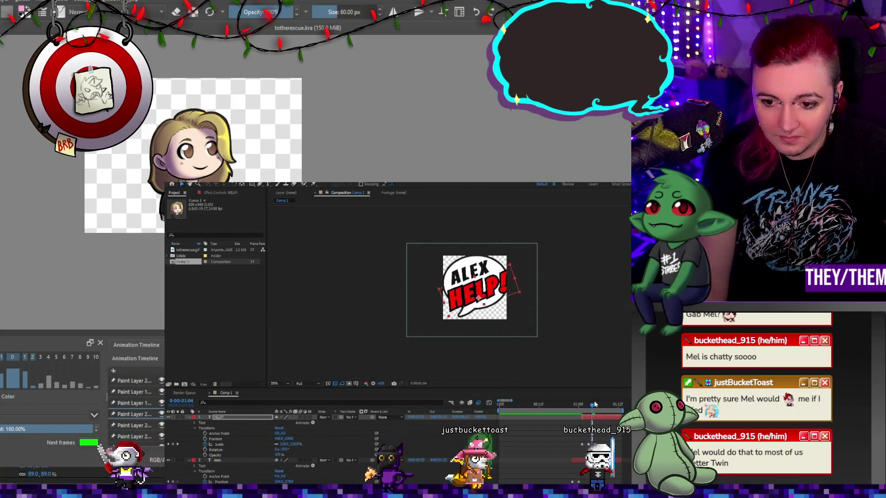
key(space)
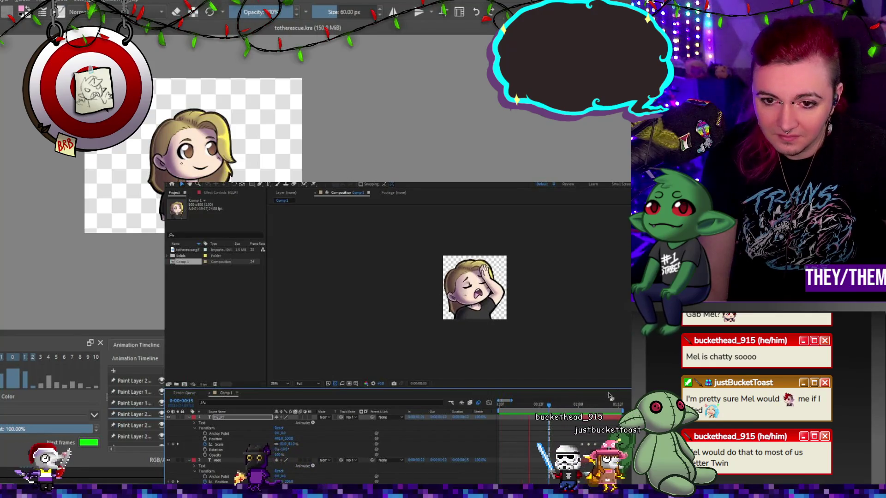
key(space)
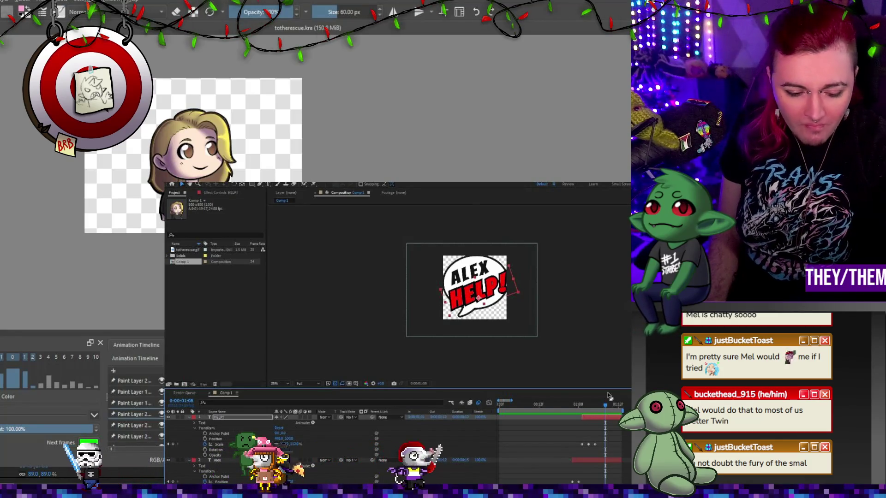
scroll(547, 308, up, 1)
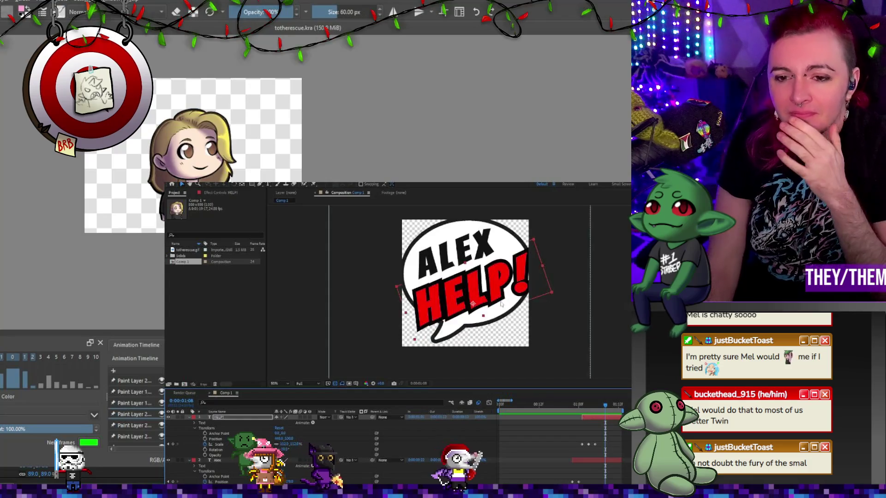
Step: Nudge the HELP! text slightly down-left at the frame where it appears
key(Page_Up)
key(Page_Up)
key(Page_Up)
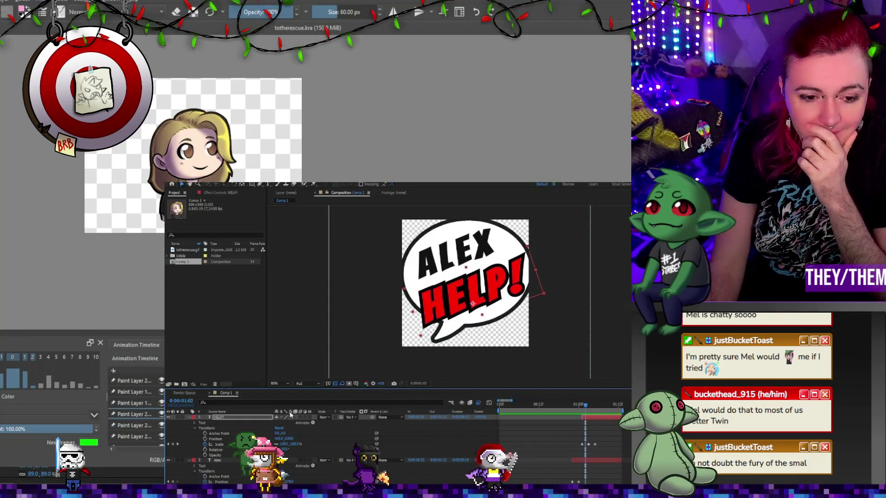
key(Page_Down)
key(Page_Down)
key(Page_Down)
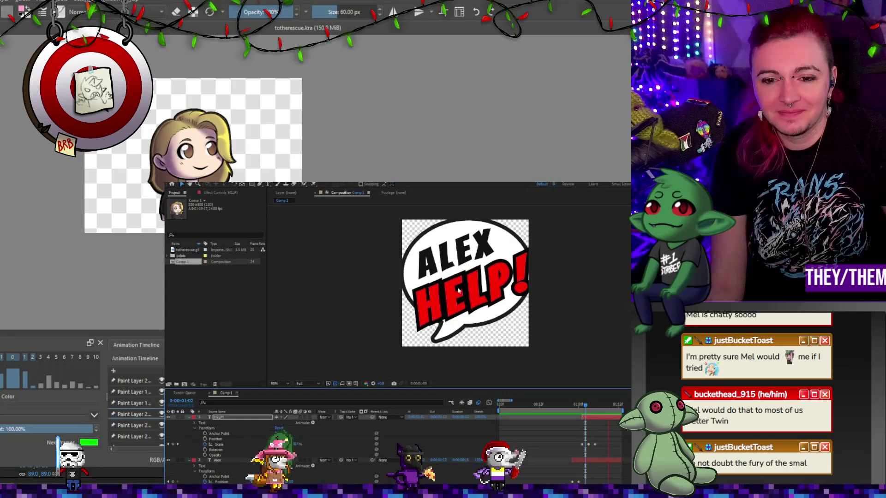
scroll(498, 281, down, 1)
mouse_move(585, 405)
mouse_down()
mouse_move(516, 406)
mouse_move(589, 408)
mouse_up()
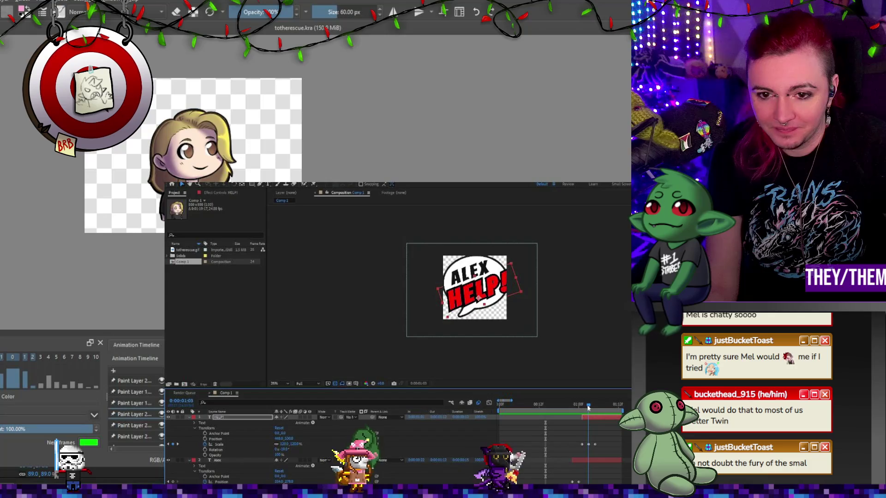
drag(480, 299, 477, 299)
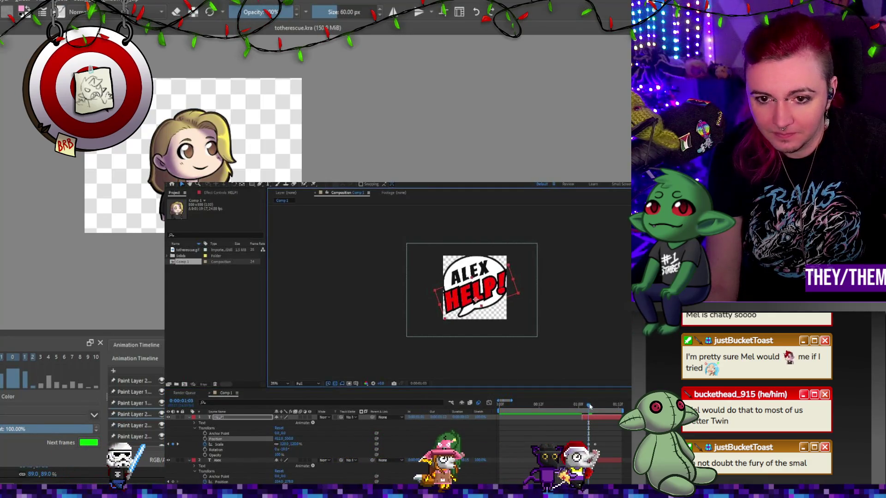
Step: Preview the HELP! pop-in from just before it appears and stop to inspect
drag(590, 406, 584, 409)
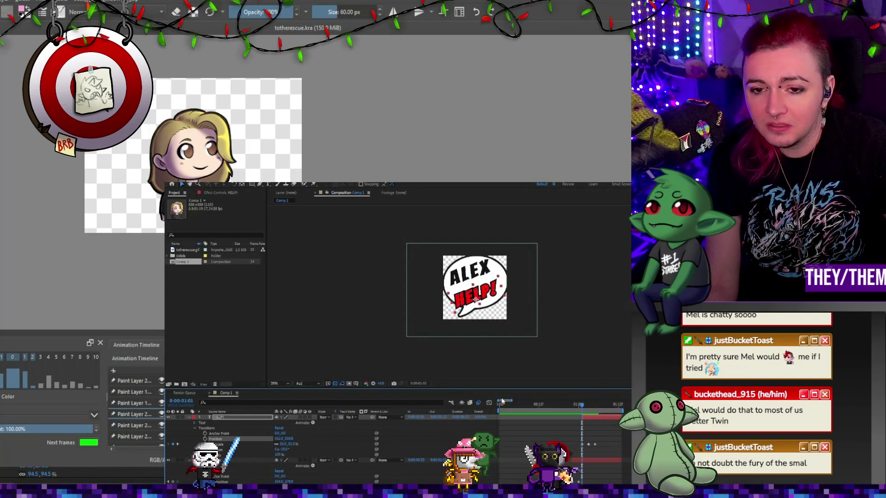
key(space)
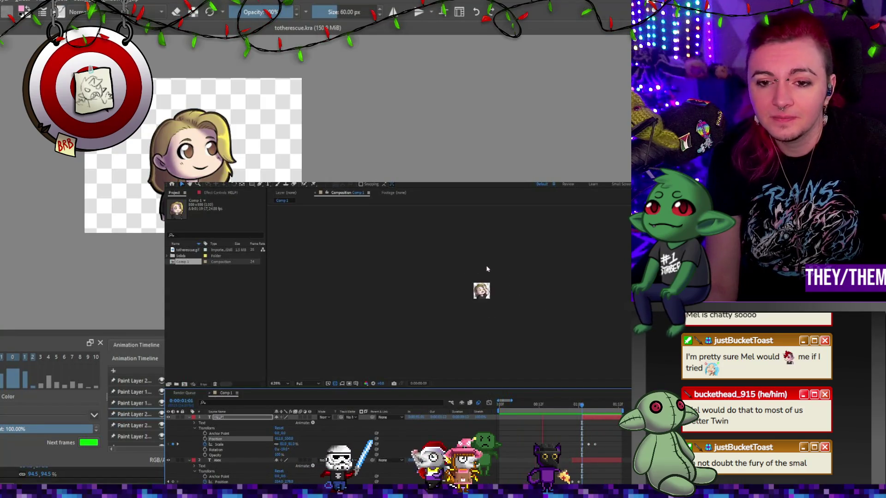
scroll(499, 290, up, 2)
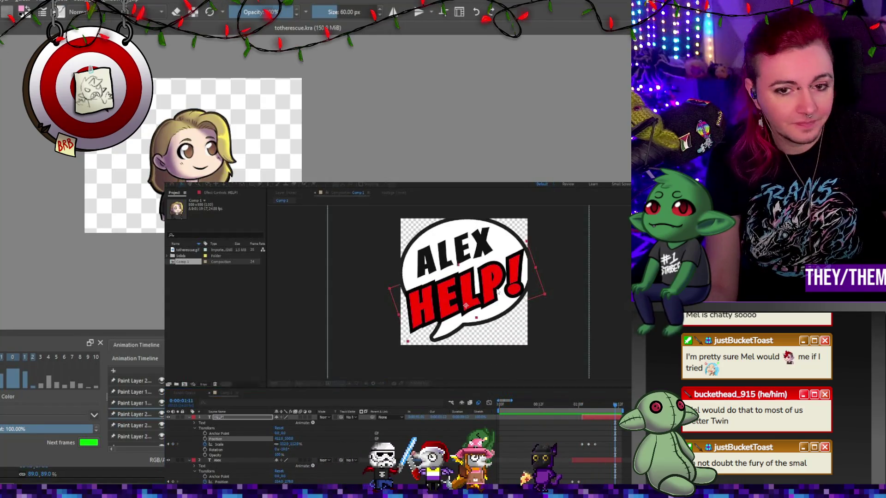
key(space)
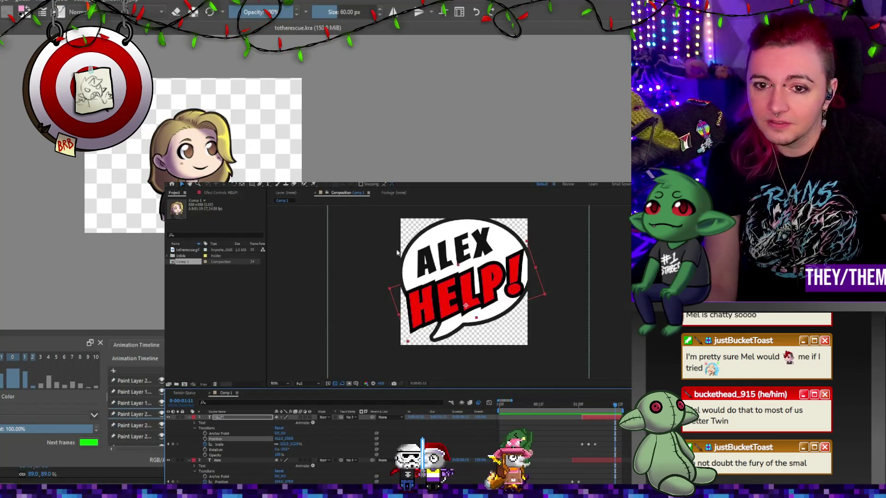
scroll(480, 291, down, 7)
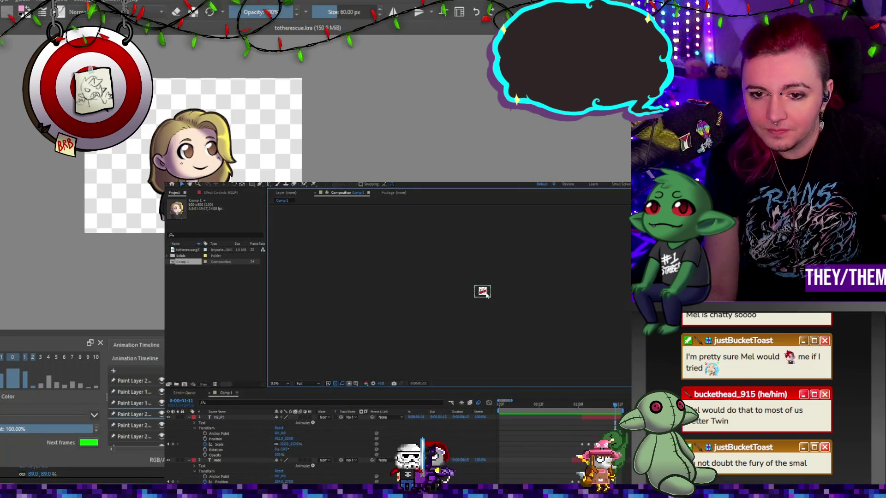
scroll(484, 294, up, 2)
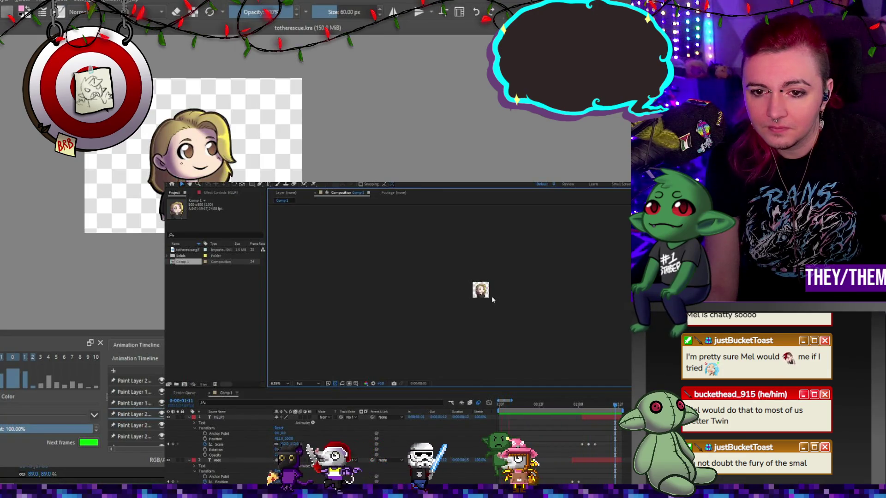
scroll(492, 299, down, 1)
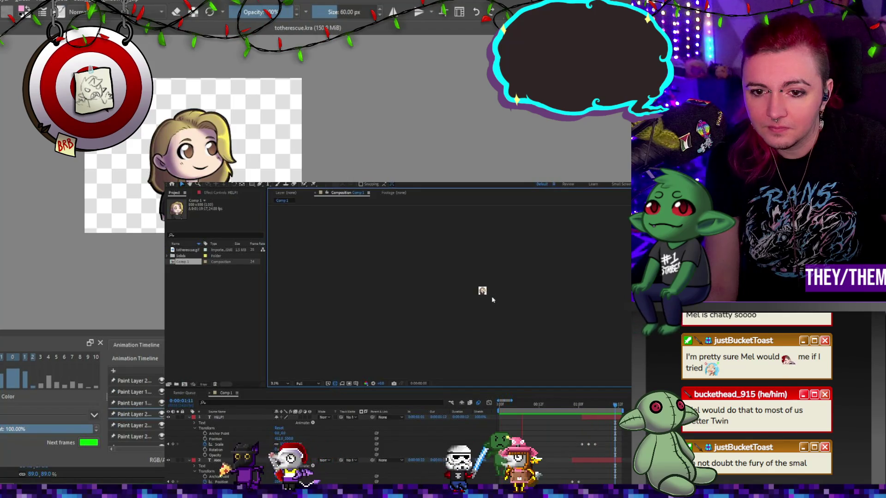
scroll(480, 292, up, 4)
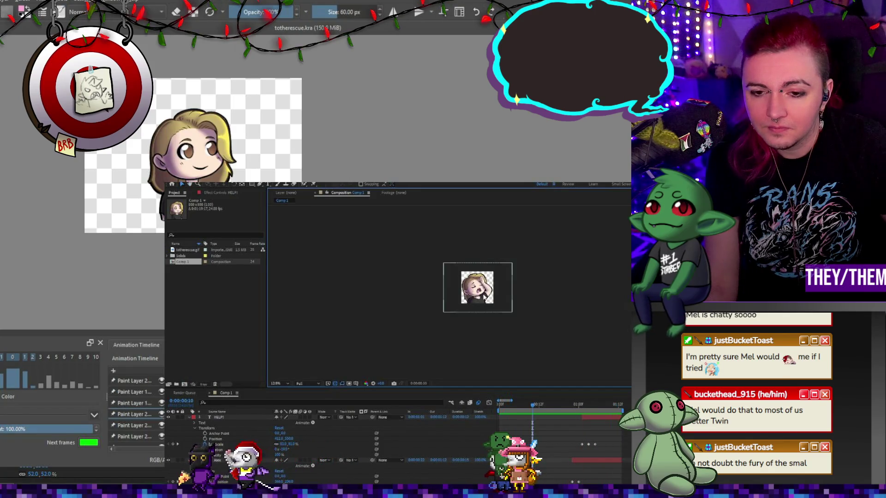
Step: Select the HELP! layer at the ALEX bubble frame, preview again, and return near frame 20
drag(568, 406, 583, 409)
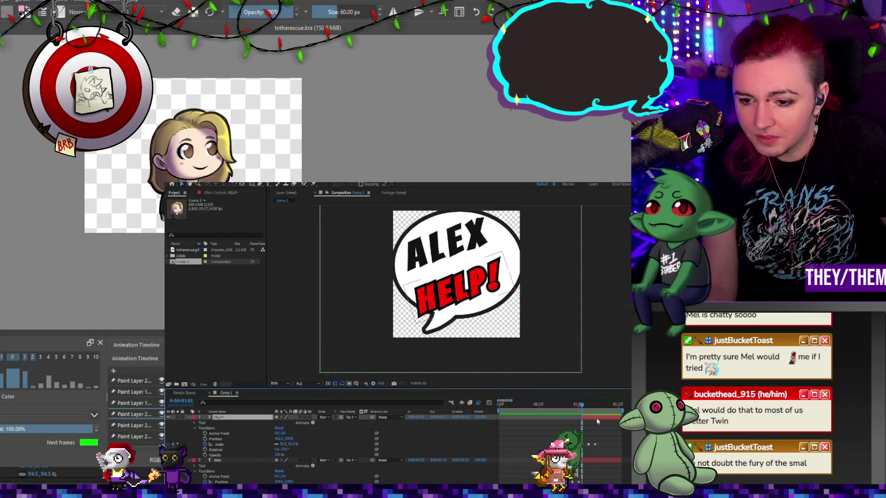
key(ctrl+Down)
key(Return)
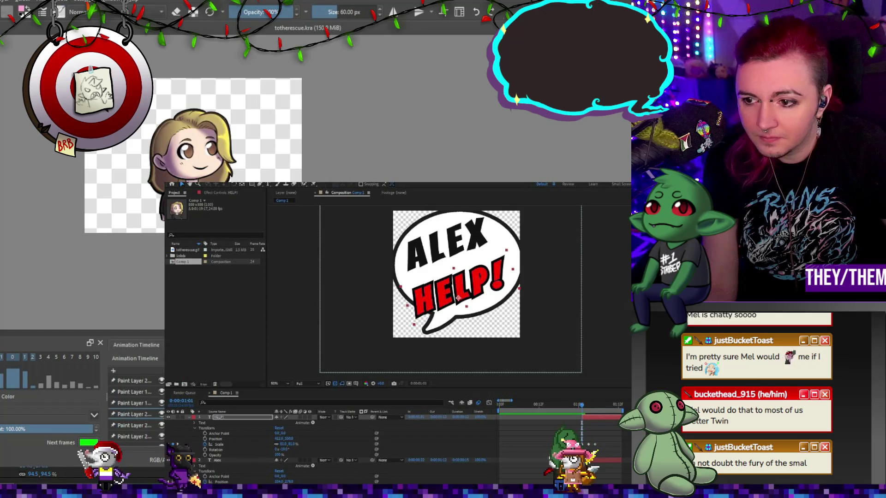
key(space)
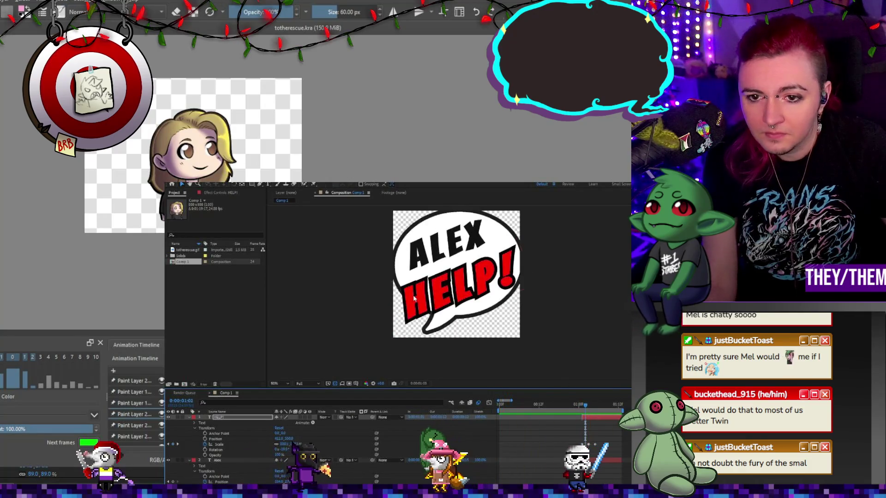
key(space)
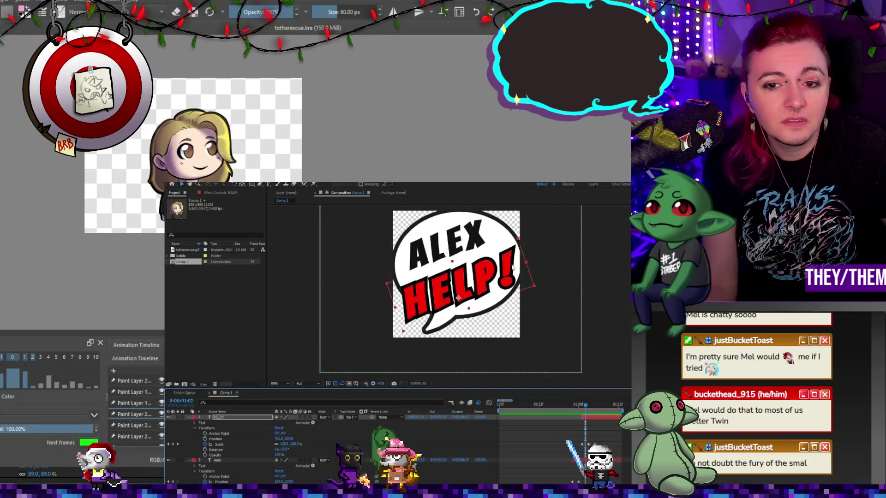
drag(584, 404, 565, 406)
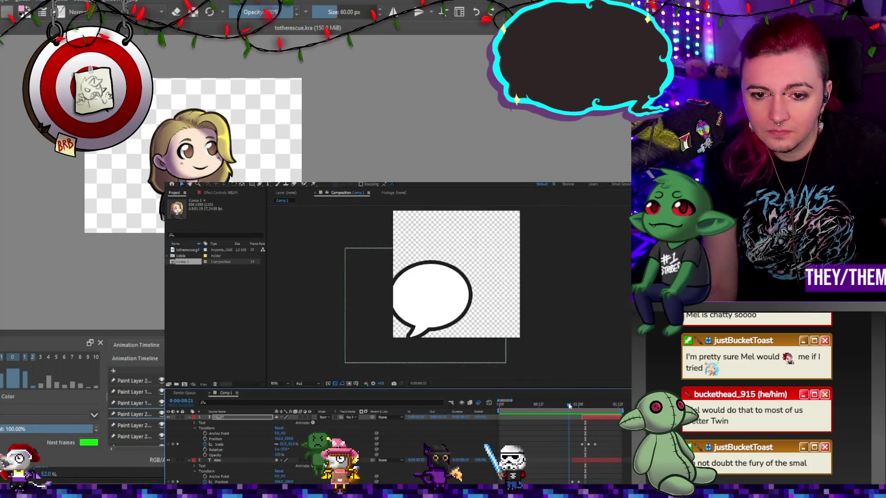
Step: Reveal the bubble layer's Transform properties around the frame before it appears
scroll(566, 407, down, 3)
drag(566, 406, 558, 409)
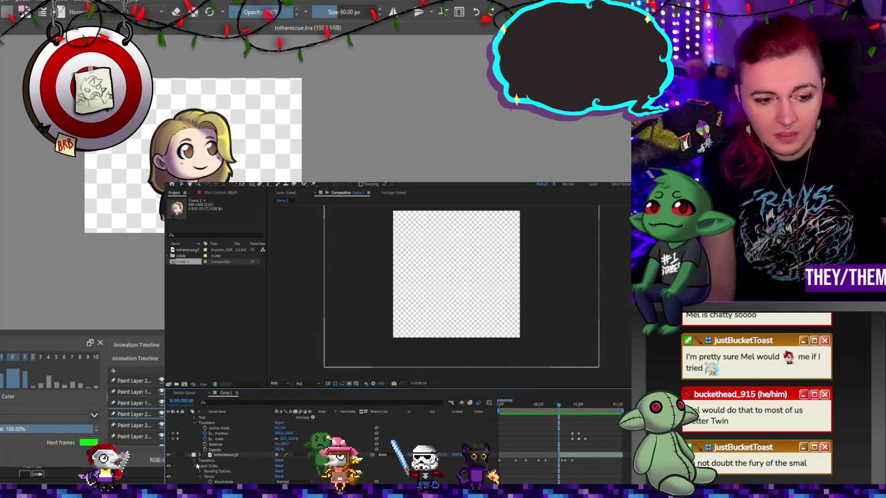
click(194, 461)
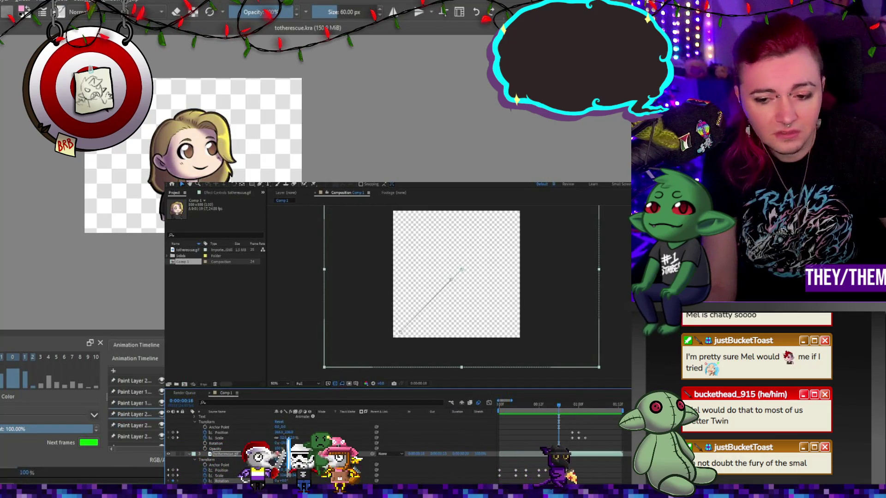
drag(567, 409, 572, 407)
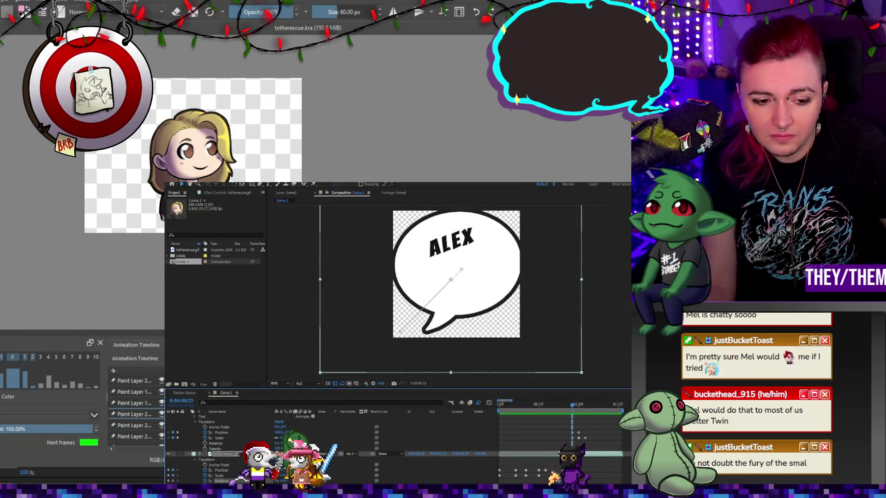
drag(572, 408, 559, 406)
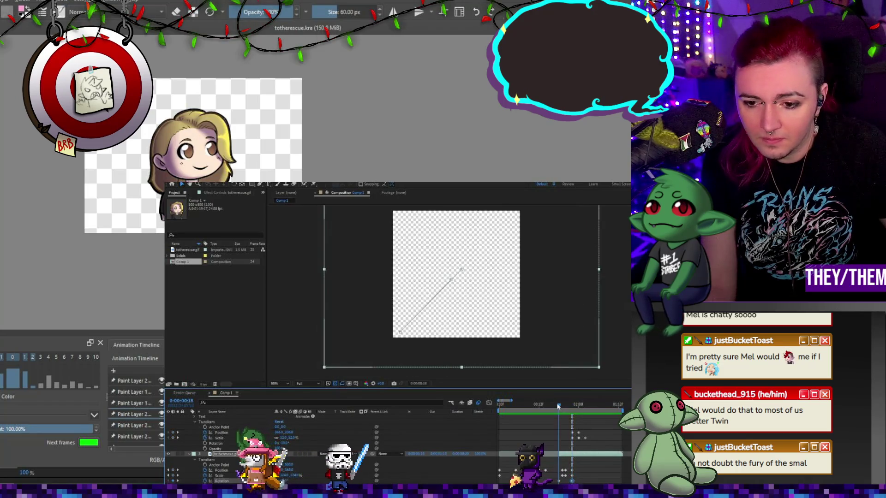
Step: Rotate the bubble to about 140° at frame 18 and preview the spin-in
drag(289, 477, 294, 477)
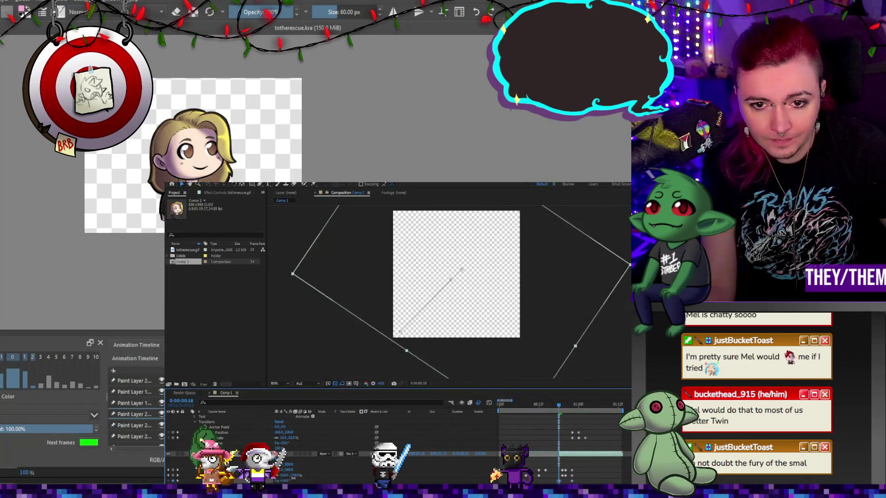
click(565, 406)
key(space)
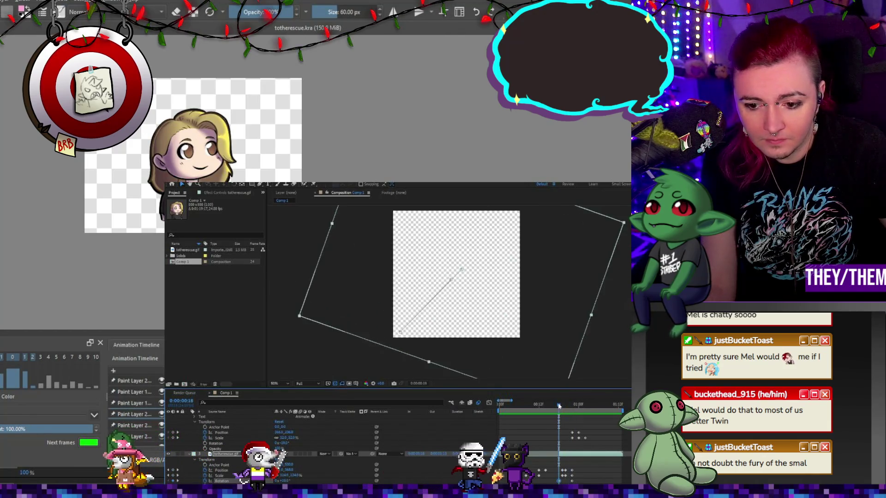
click(562, 406)
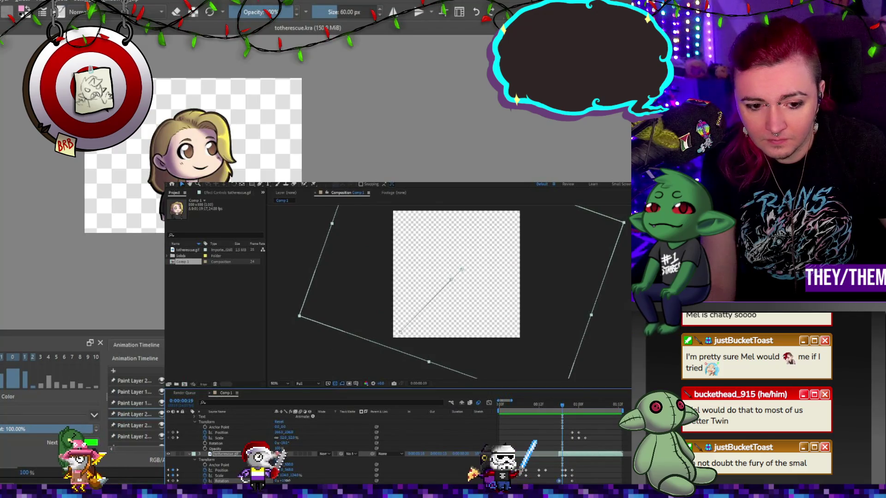
key(space)
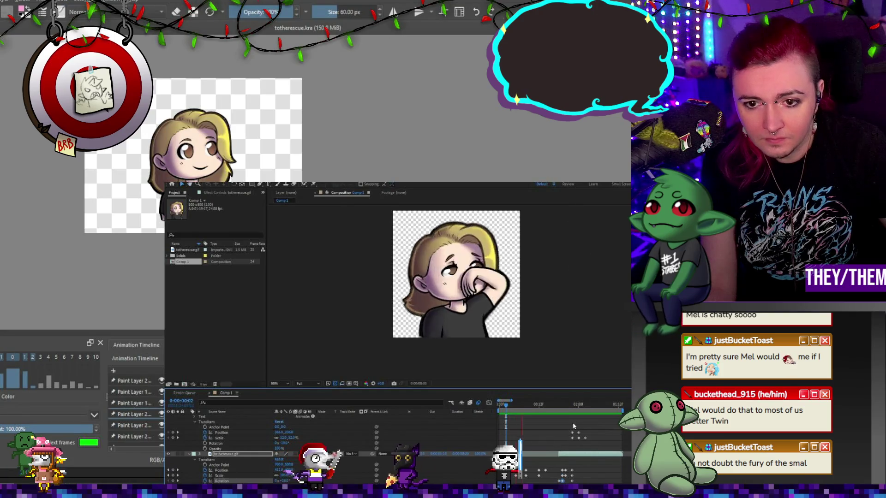
Step: Stop the looping preview and add Comp 1 to the Render Queue with Ctrl+M
scroll(453, 344, down, 2)
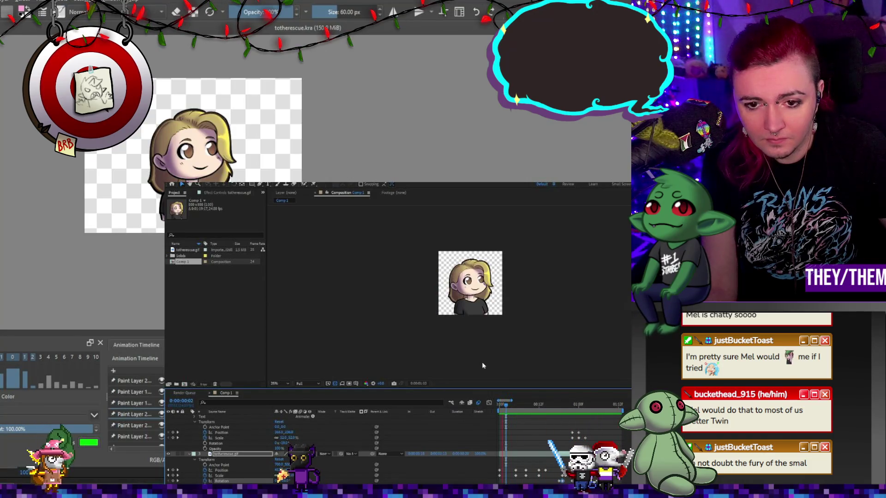
key(space)
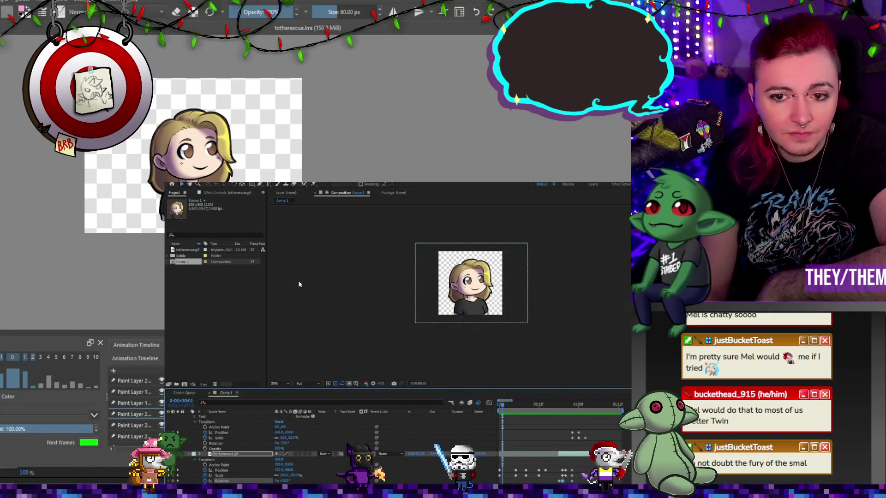
key(ctrl+m)
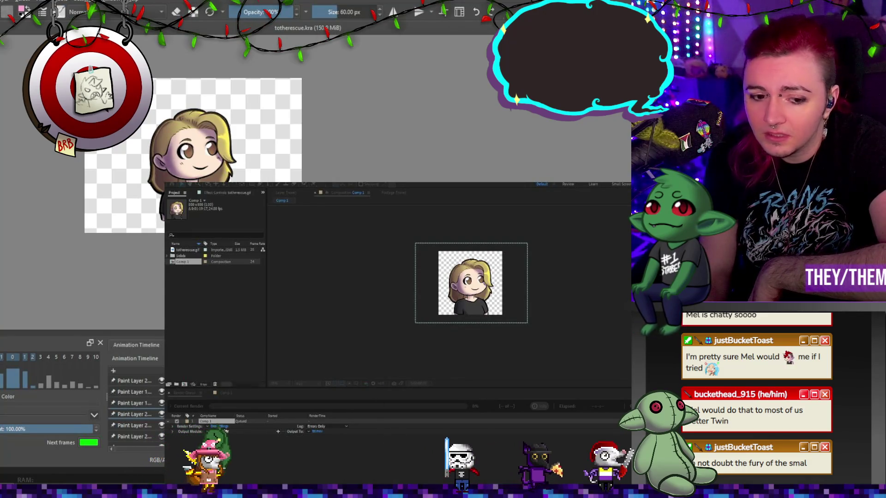
Step: Confirm the QuickTime output settings and render Comp 1 to melalexhelp.mov
key(Return)
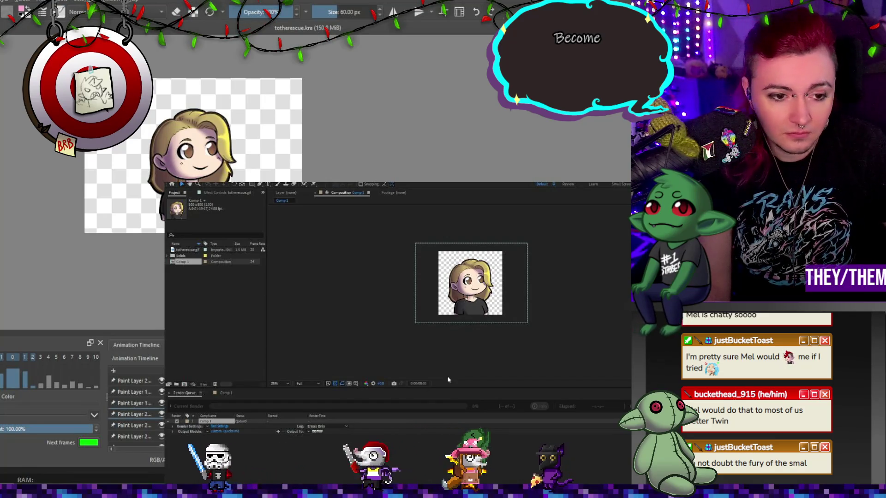
key(Return)
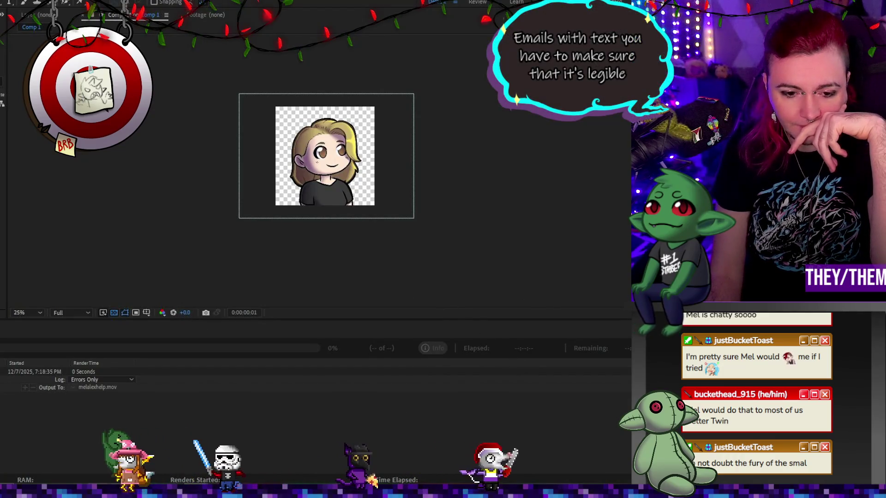
click(159, 458)
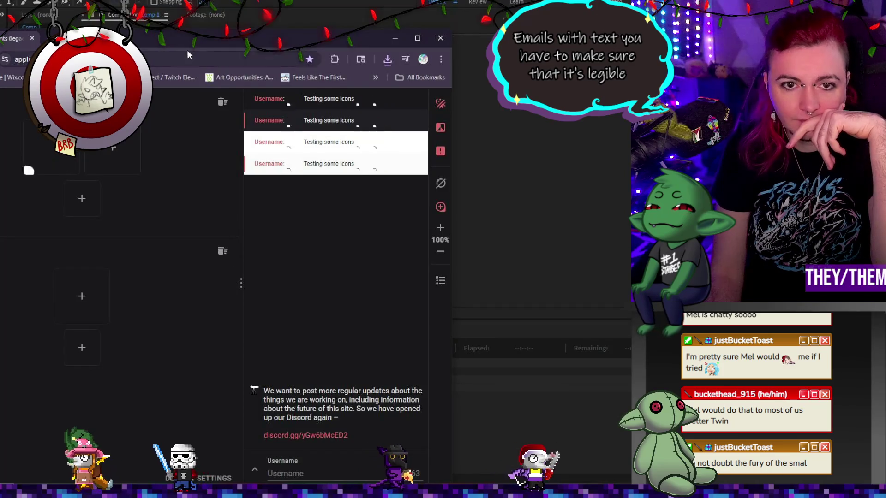
drag(187, 54, 192, 16)
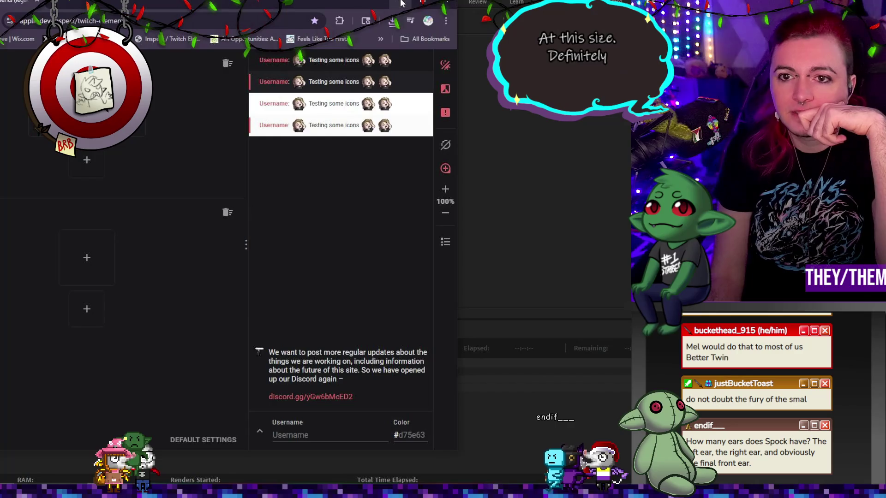
click(401, 3)
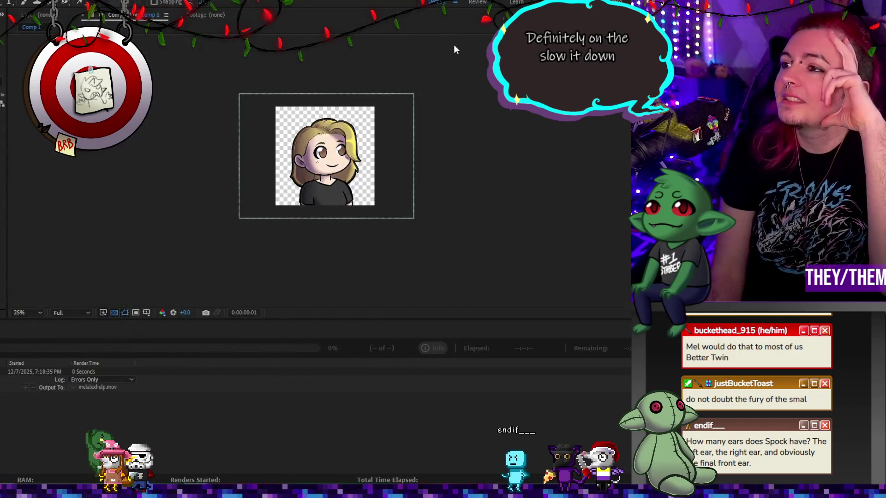
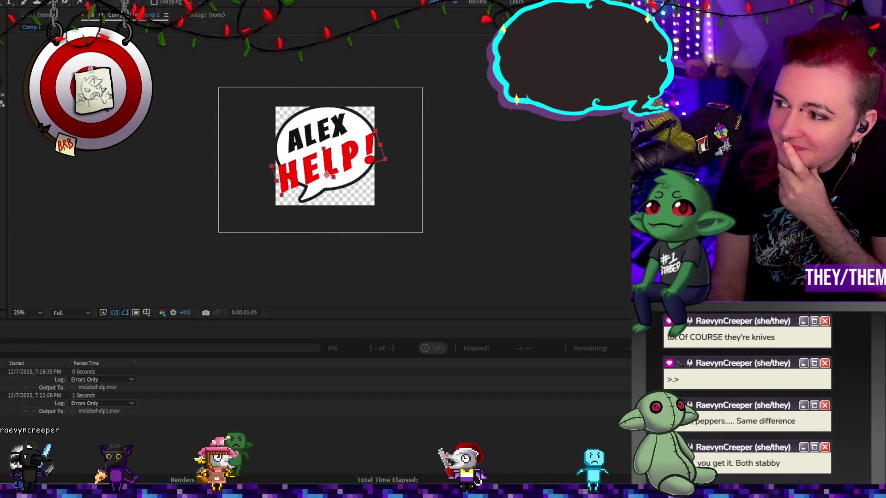
Step: Move the browser aside, show Comp 1's keyframes and scrub to the bubble's tilt near 0:00:01:06
mouse_move(646, 344)
mouse_down()
mouse_move(406, 232)
mouse_move(179, 19)
mouse_up()
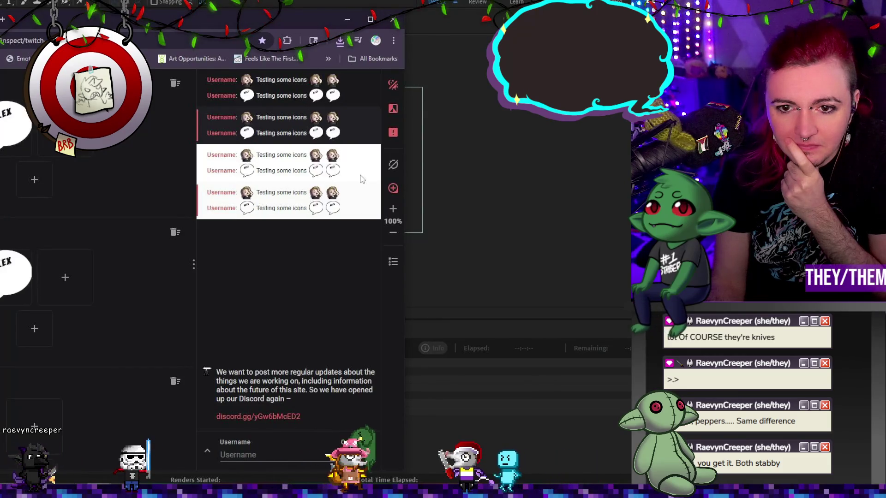
mouse_move(187, 19)
mouse_down()
mouse_move(592, 159)
mouse_move(784, 157)
mouse_up()
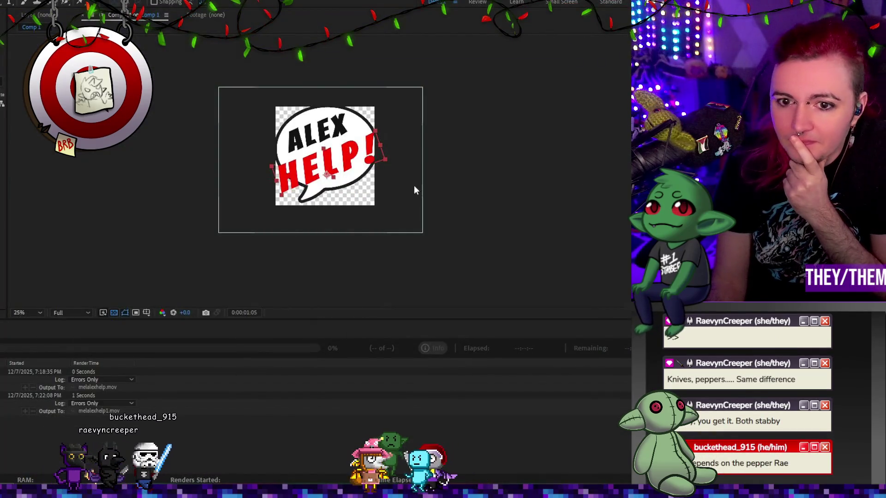
click(155, 328)
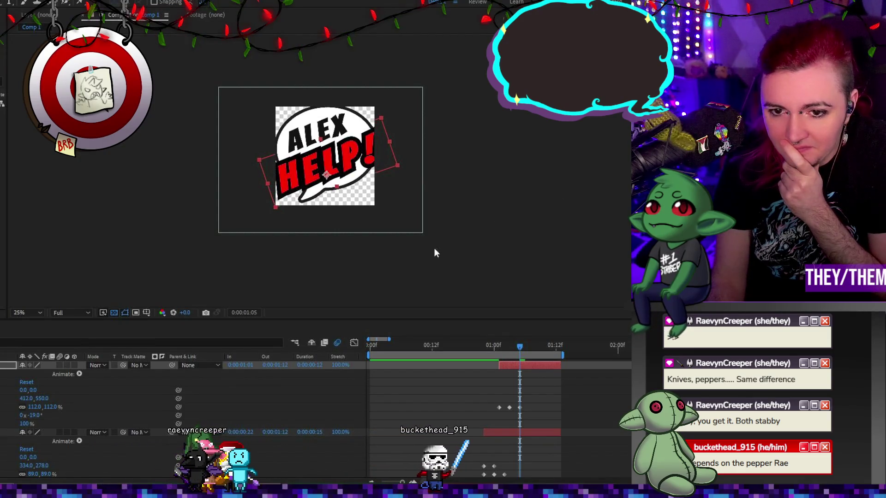
mouse_move(498, 348)
mouse_down()
mouse_move(544, 351)
mouse_move(490, 351)
mouse_move(502, 351)
mouse_up()
drag(515, 352, 525, 352)
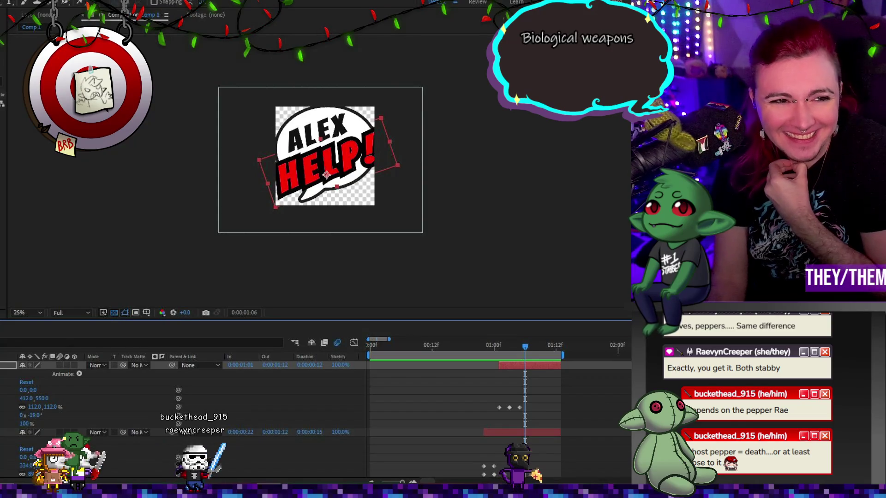
Step: Add Comp 1 to the Render Queue with Animation codec and RGB + Alpha channels
mouse_move(5, 138)
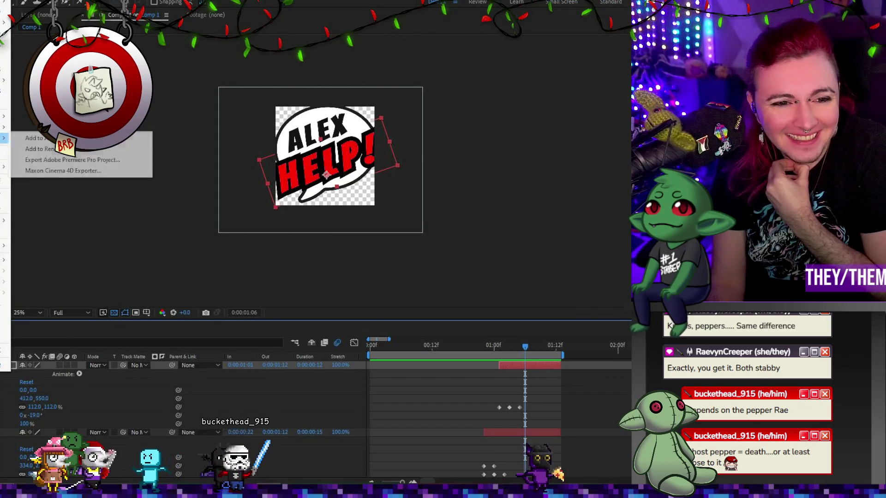
click(40, 149)
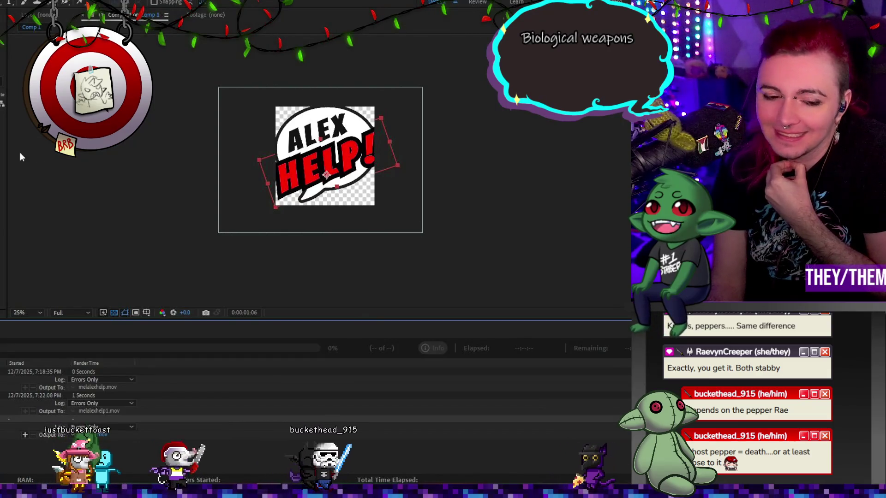
click(14, 435)
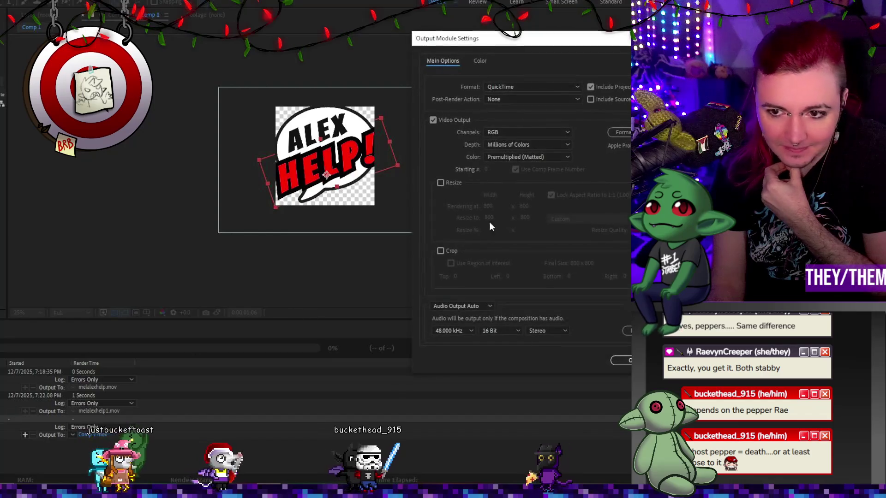
click(619, 132)
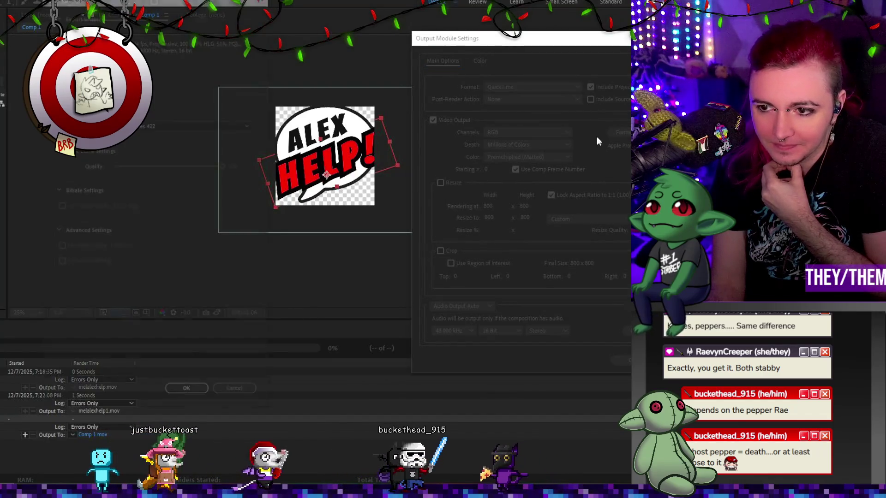
click(190, 130)
click(162, 139)
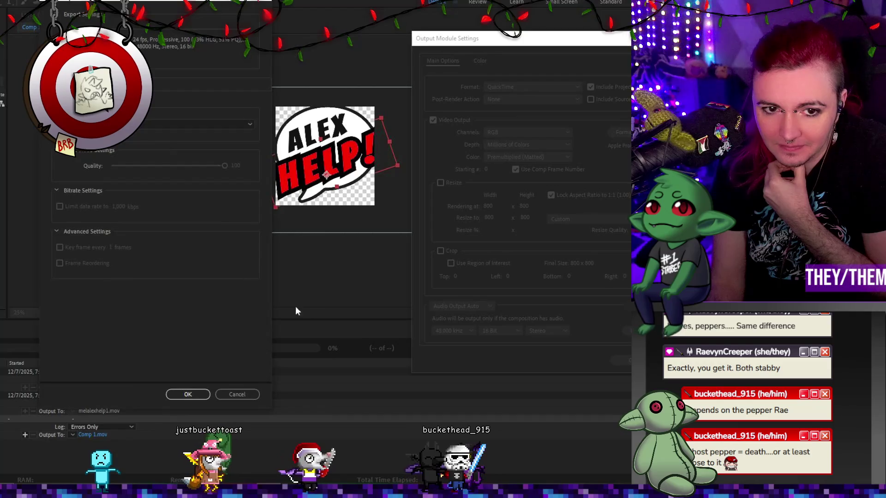
key(Return)
click(508, 133)
click(495, 163)
click(625, 361)
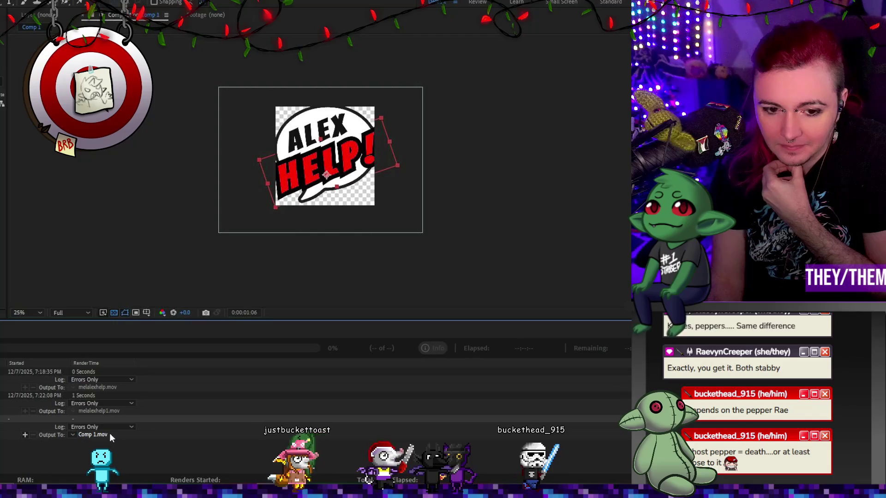
Step: Set the output file to melalexhelp.mov, replacing the existing file
click(109, 434)
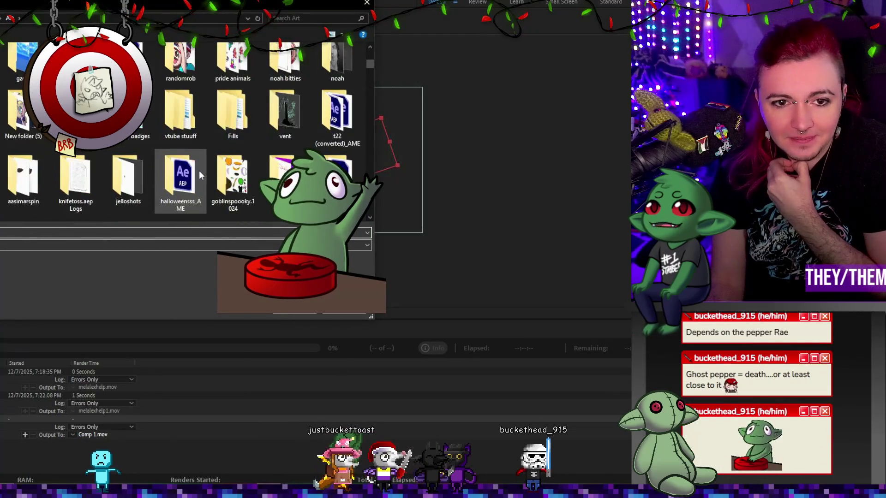
scroll(199, 170, down, 5)
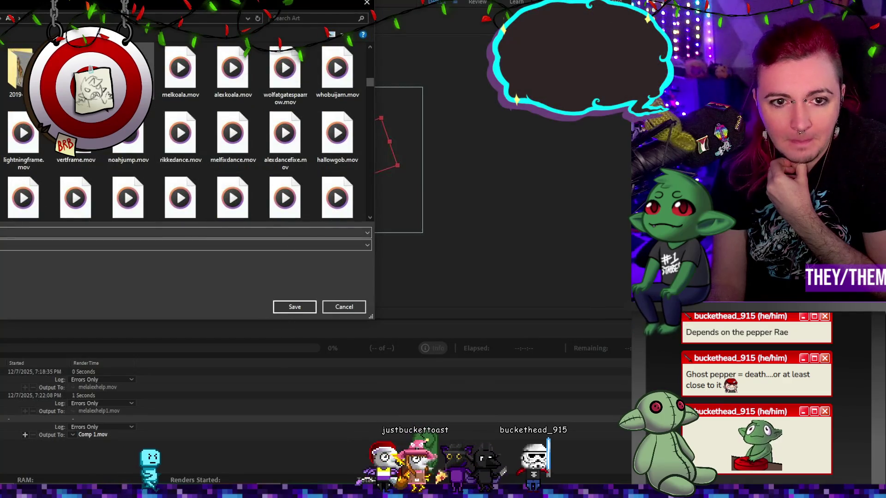
click(279, 304)
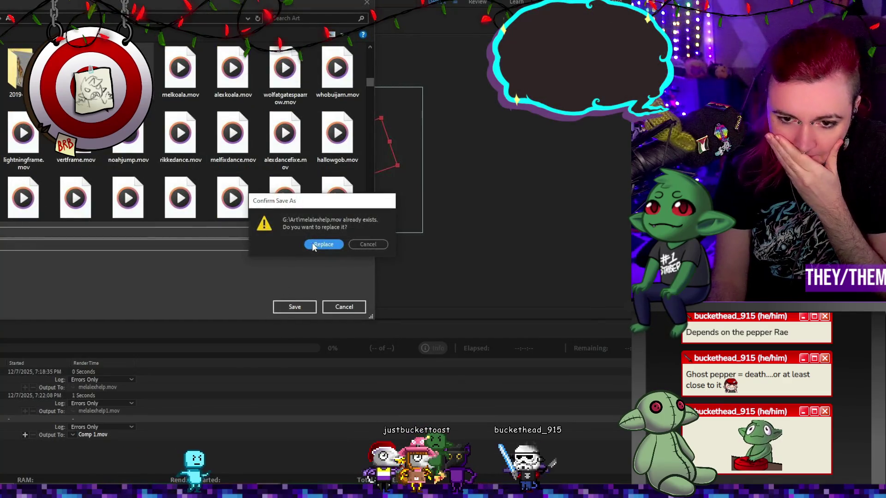
click(321, 244)
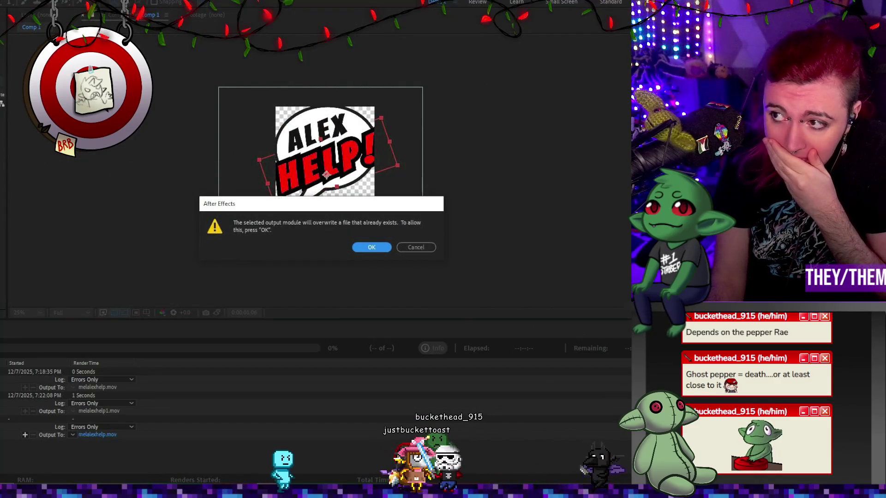
click(366, 247)
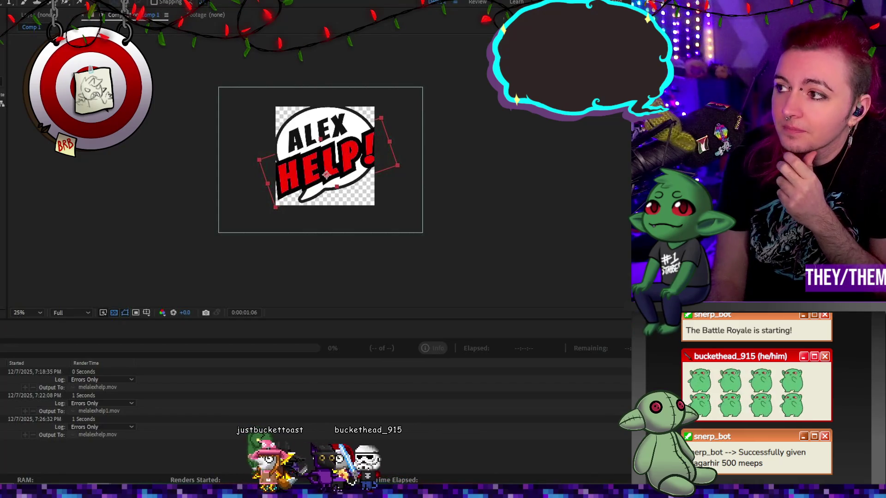
Step: In ezgif, open the speed changer for the ALEX HELP! GIF and enter 85% of current speed
key(alt+Tab)
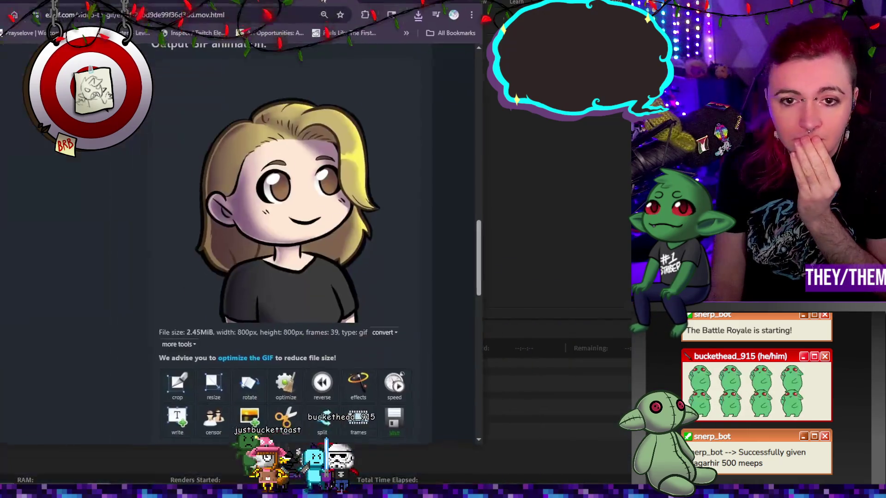
scroll(498, 327, up, 1)
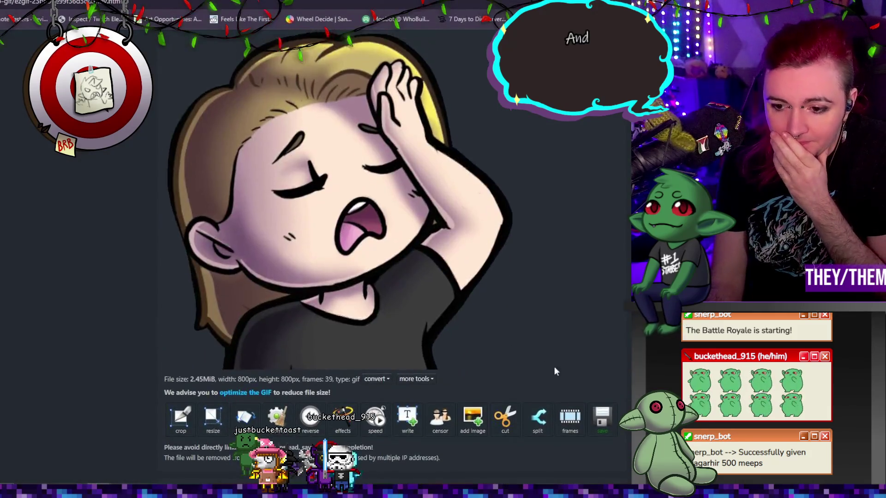
click(375, 420)
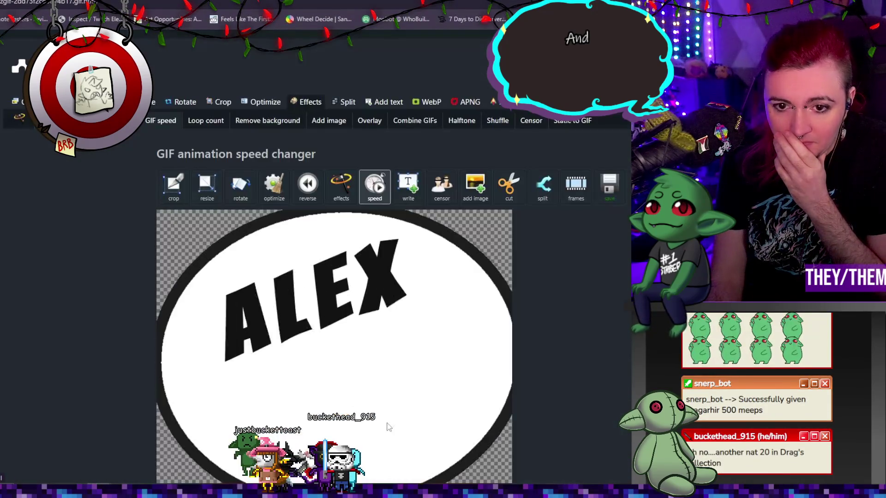
scroll(234, 262, down, 8)
double_click(176, 259)
text(87)
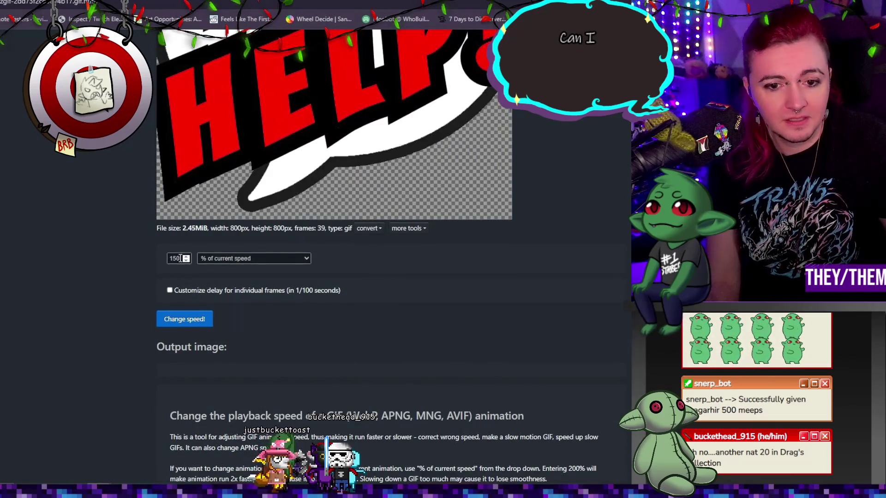
key(BackSpace)
text(5)
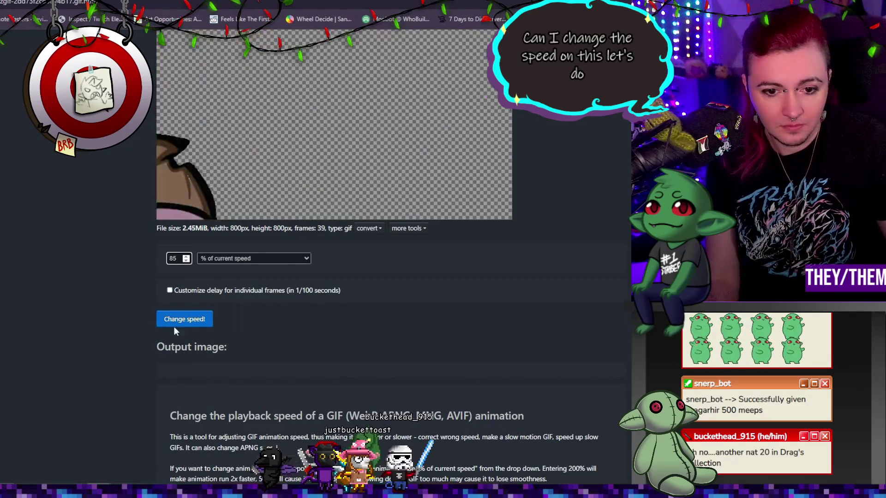